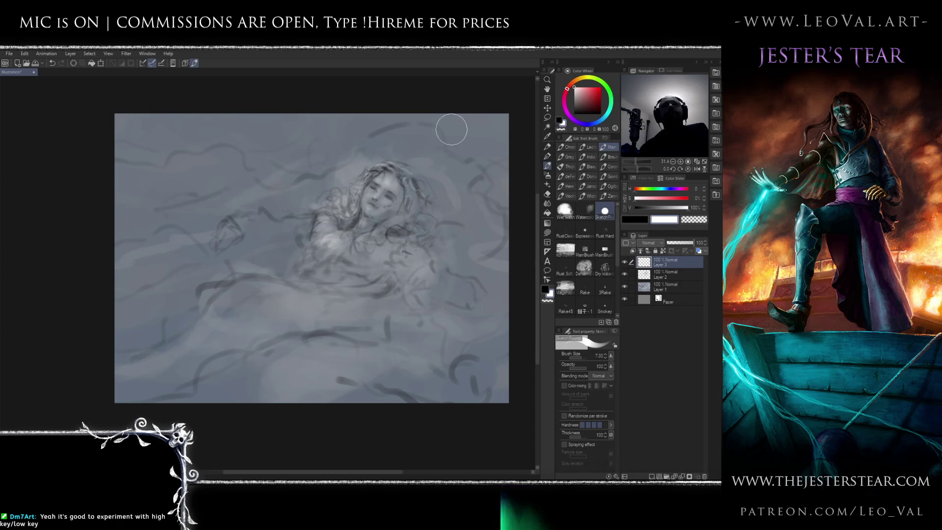
Paint darker strokes into the hair's right side, then lighten the crown and chest toward the right arm.
left_click_drag(421, 194, 410, 208)
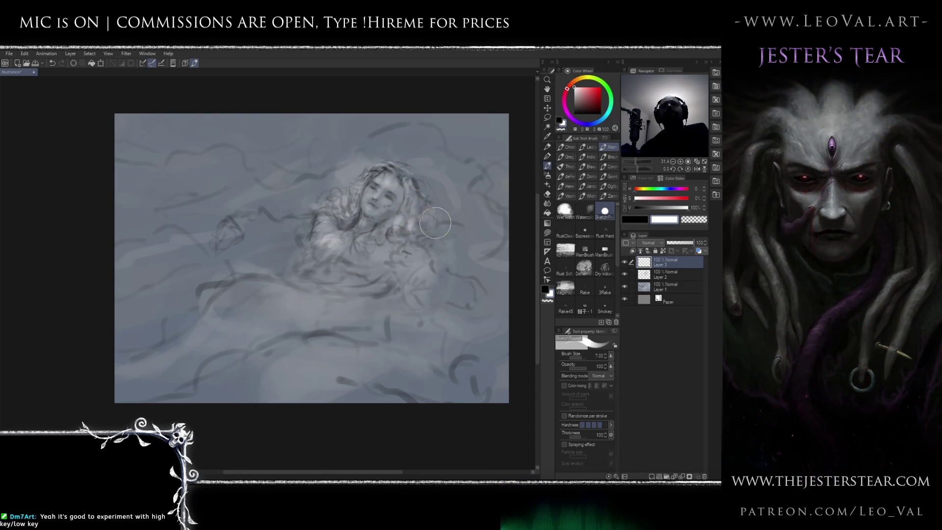
left_click_drag(422, 215, 398, 166)
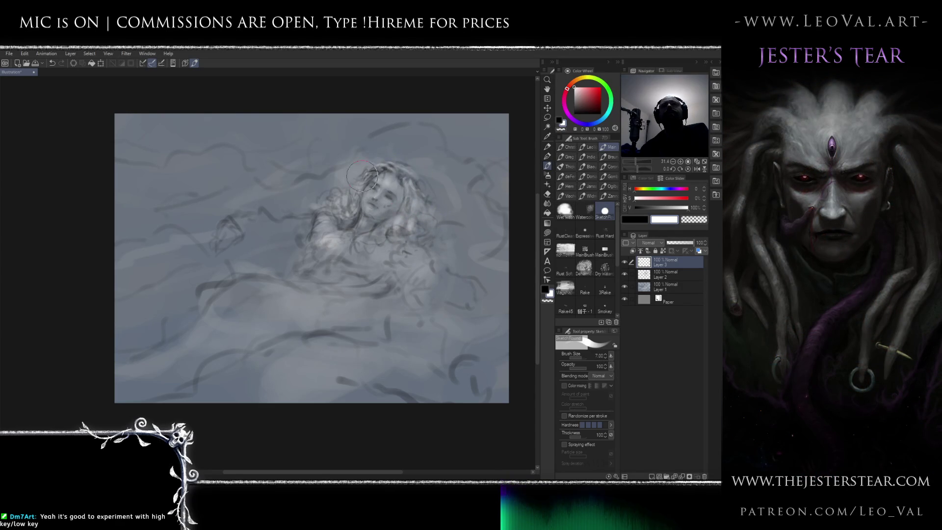
mouse_move(324, 224)
left_mouse_down()
mouse_move(344, 244)
mouse_move(371, 250)
left_mouse_up()
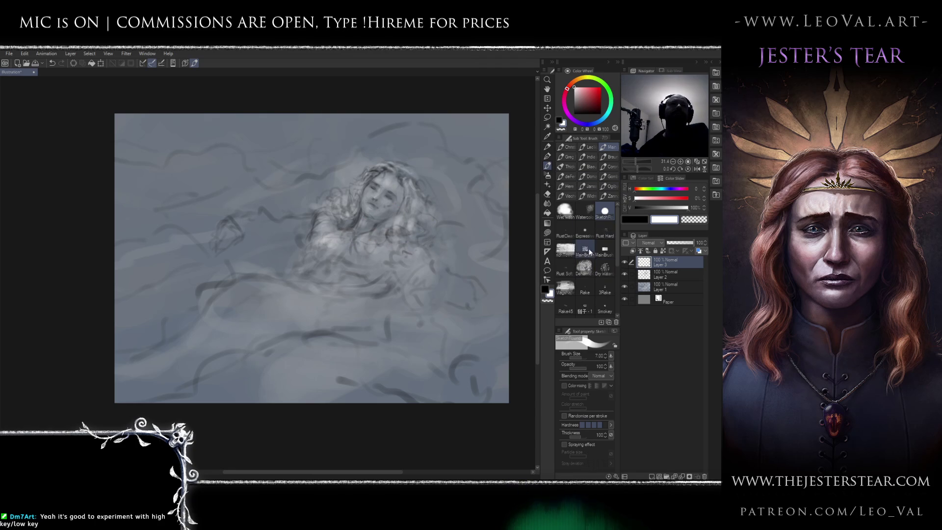
left_click(585, 249)
Pick a lighter grey from the painting and shape the outstretched hand with a larger brush.
left_click_drag(321, 215, 358, 210)
left_click(358, 210, "alt")
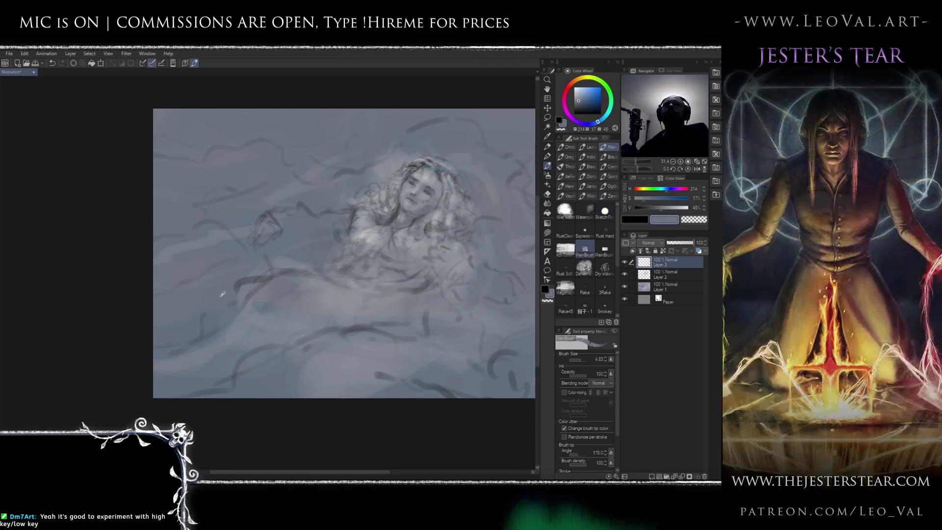
mouse_move(243, 277)
left_mouse_down()
mouse_move(293, 278)
mouse_move(179, 263)
mouse_move(311, 223)
mouse_move(343, 230)
mouse_move(304, 261)
left_mouse_up()
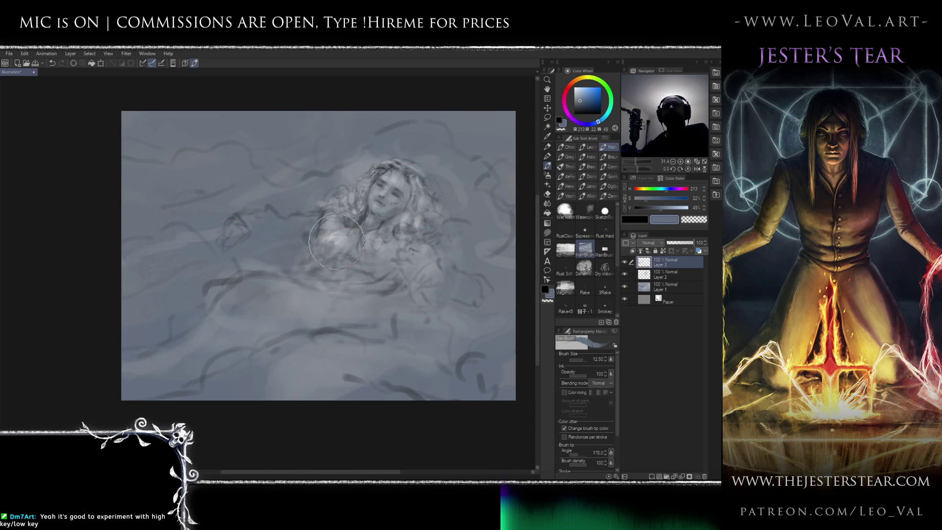
left_click(303, 262, "alt")
mouse_move(246, 216)
left_mouse_down()
mouse_move(294, 214)
mouse_move(275, 220)
left_mouse_up()
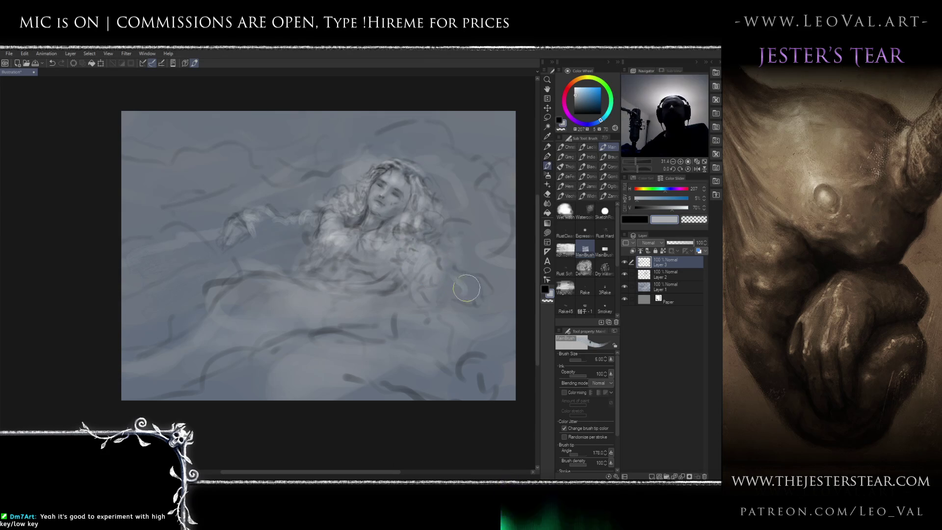
Paint a light stroke over the chest with the brush at size 10.
mouse_move(425, 230)
left_mouse_down()
mouse_move(432, 150)
mouse_move(451, 160)
mouse_move(467, 147)
mouse_move(389, 123)
mouse_move(459, 151)
left_mouse_up()
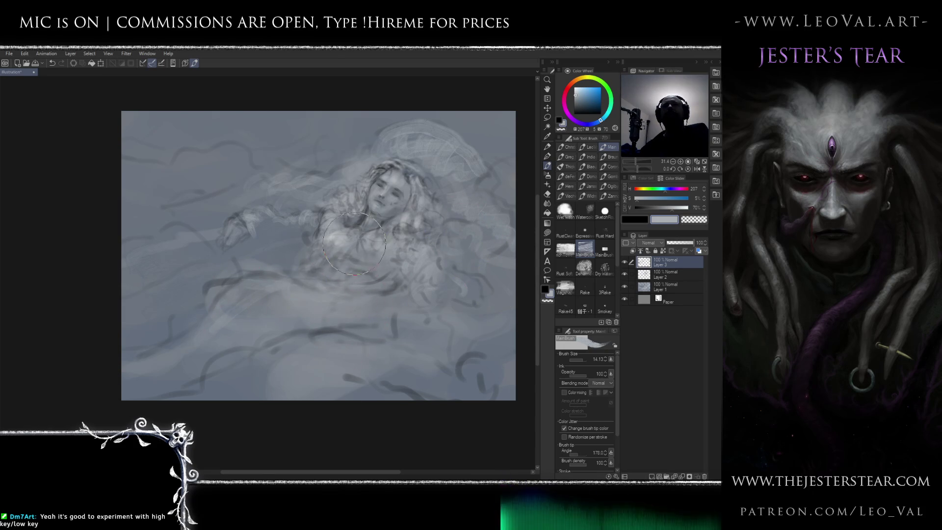
key("bracketleft")
key("bracketleft")
key("bracketleft")
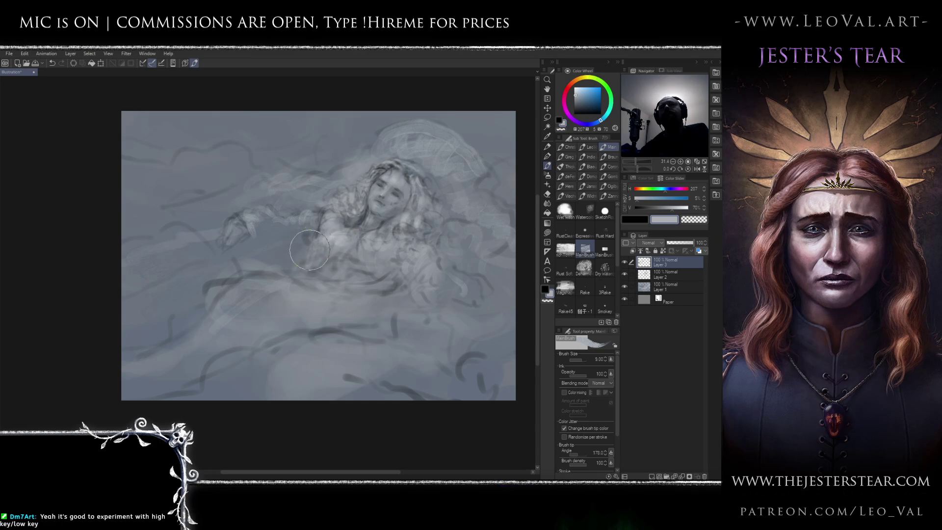
left_click_drag(337, 254, 353, 228)
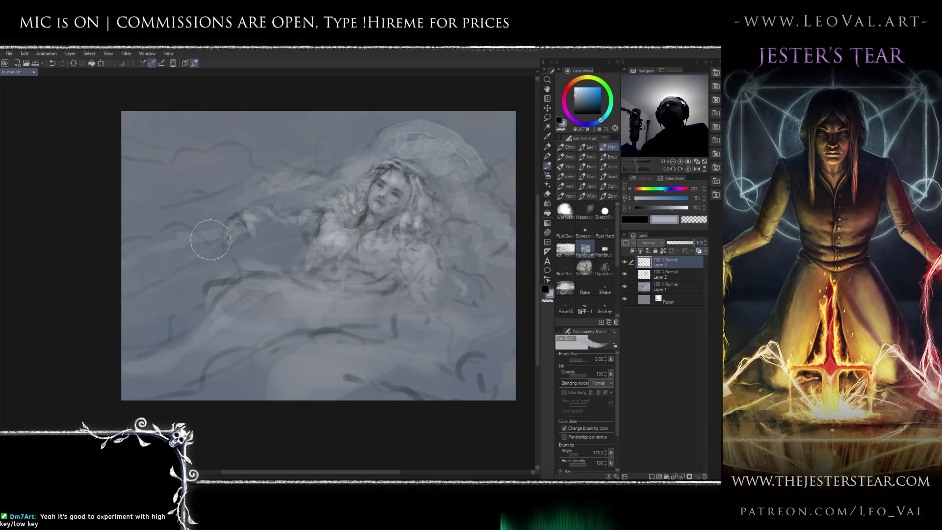
Paint light fabric swirls along the left side and lower left with a size-17 brush.
left_click_drag(137, 269, 185, 261)
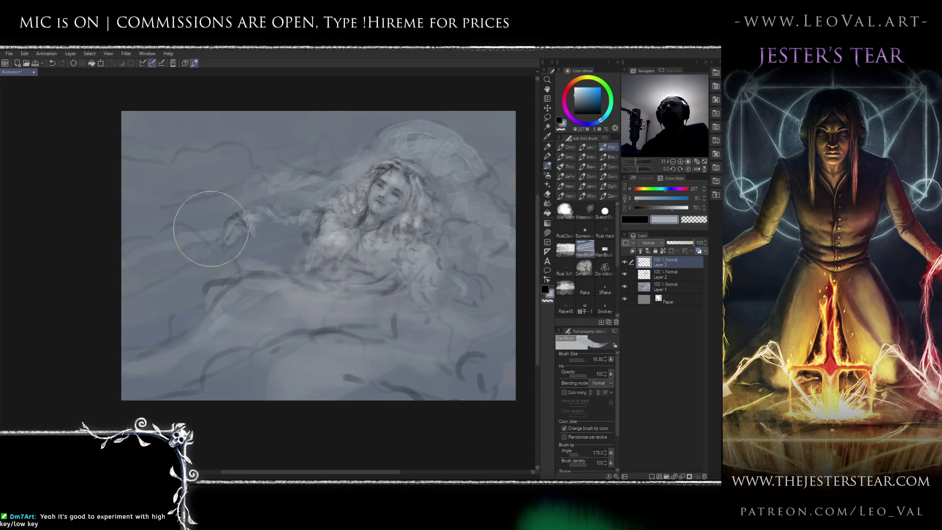
mouse_move(157, 233)
left_mouse_down()
mouse_move(215, 274)
mouse_move(177, 255)
left_mouse_up()
mouse_move(233, 277)
left_mouse_down()
mouse_move(304, 263)
mouse_move(273, 266)
left_mouse_up()
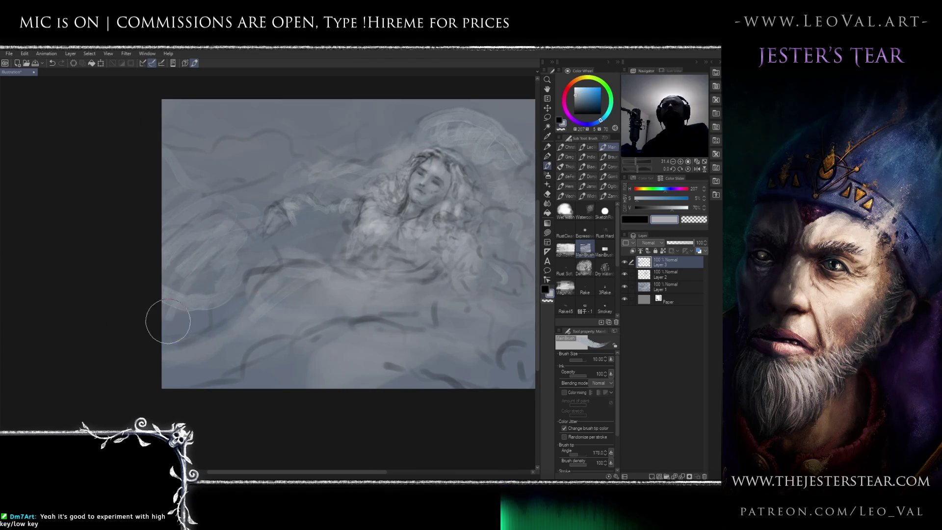
mouse_move(266, 291)
left_mouse_down()
mouse_move(197, 354)
mouse_move(154, 342)
mouse_move(247, 314)
mouse_move(269, 320)
left_mouse_up()
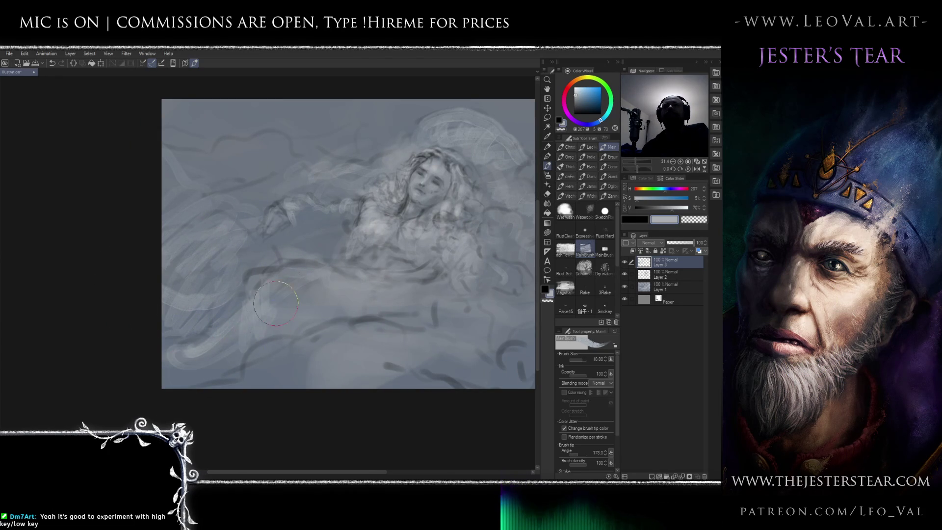
scroll(274, 299, "down", 2)
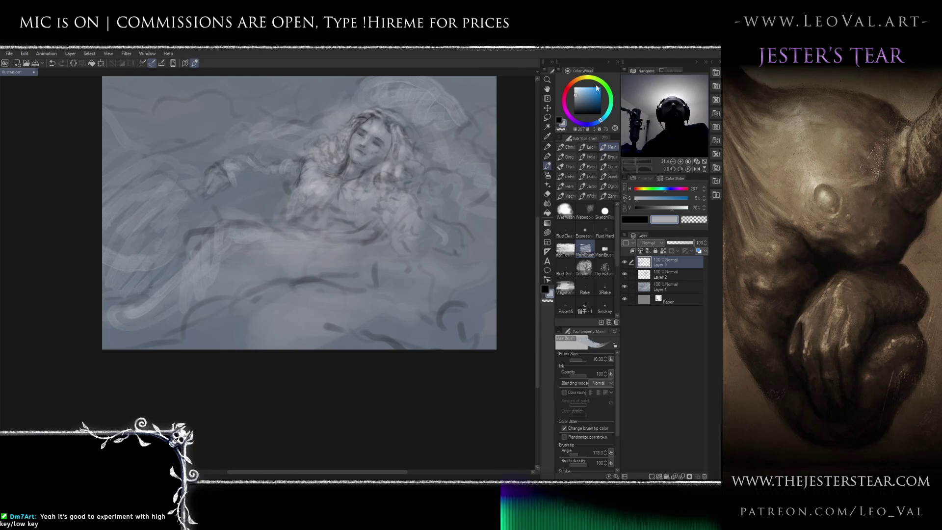
left_click(579, 79)
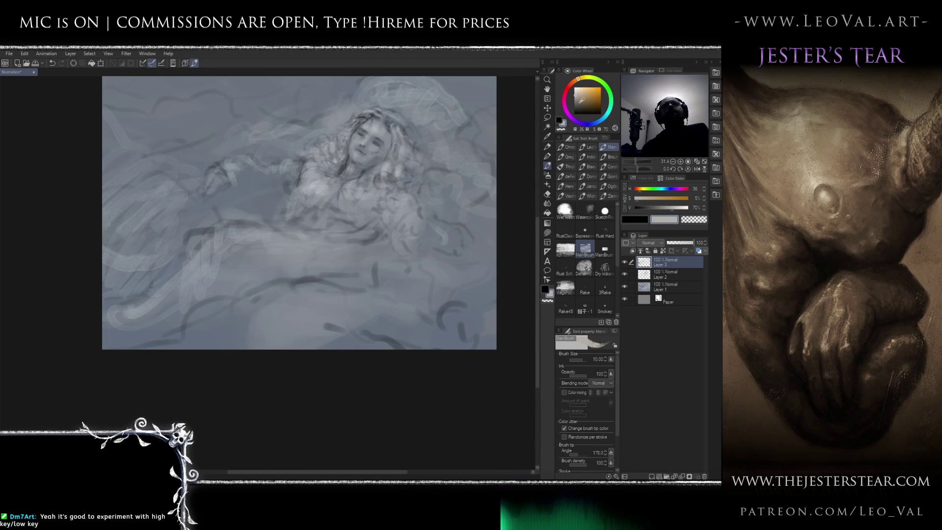
Paint a slightly darker ochre stroke across the dress, then enlarge the brush to about 9.
left_click_drag(582, 94, 583, 96)
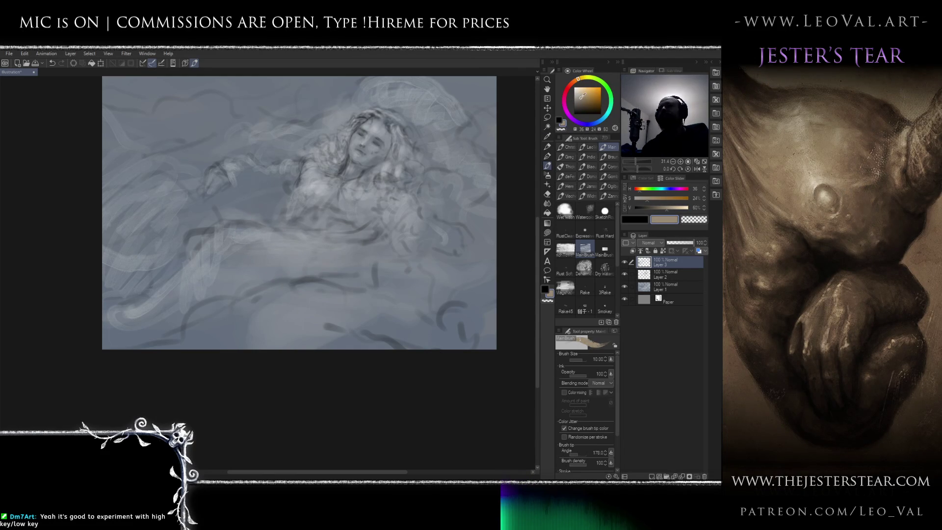
mouse_move(353, 243)
left_mouse_down()
mouse_move(357, 269)
mouse_move(410, 252)
left_mouse_up()
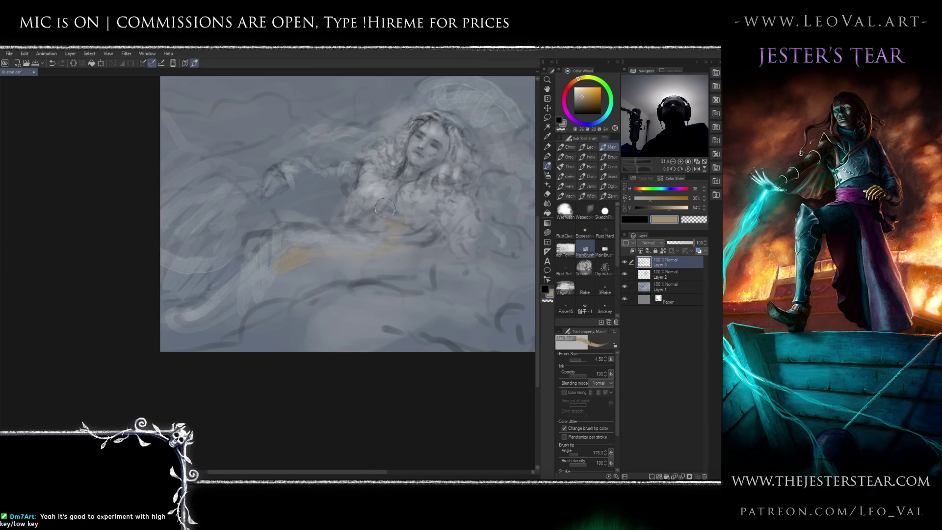
left_click_drag(434, 218, 415, 241)
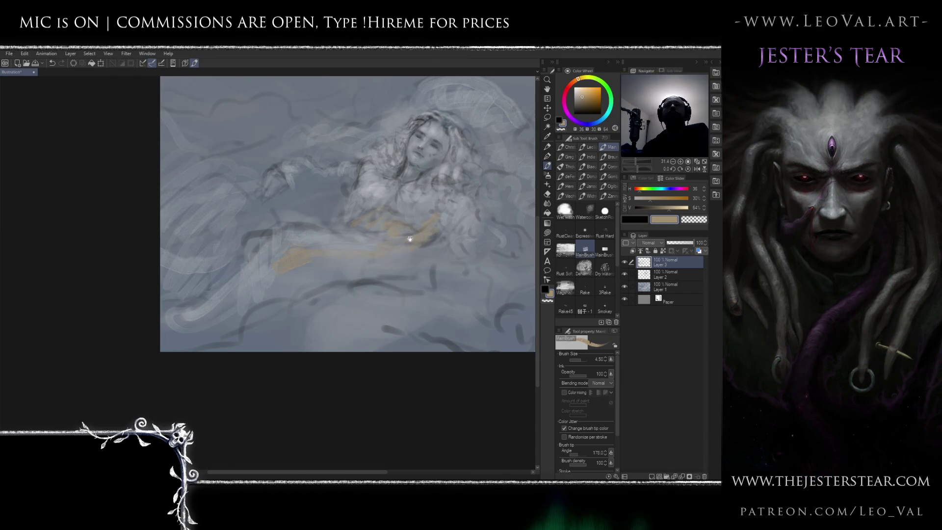
scroll(398, 240, "up", 1)
key("bracketright")
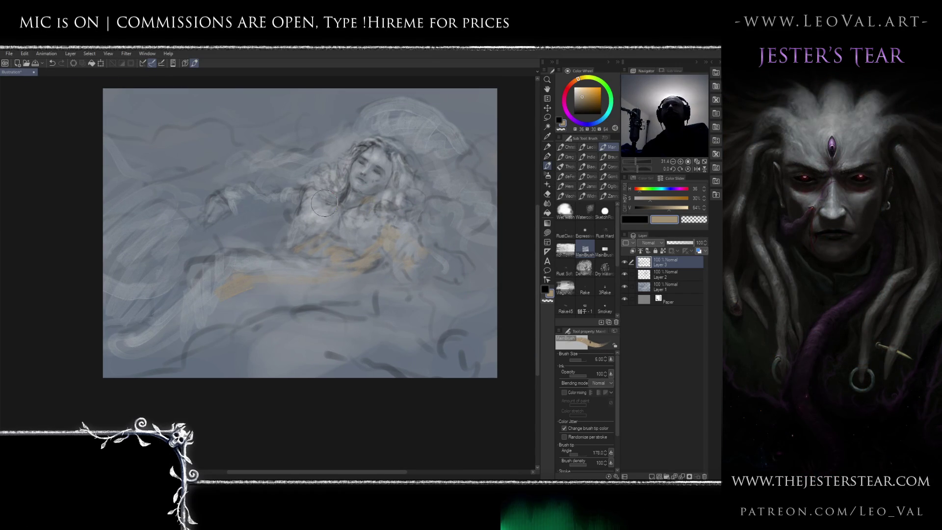
key("bracketright")
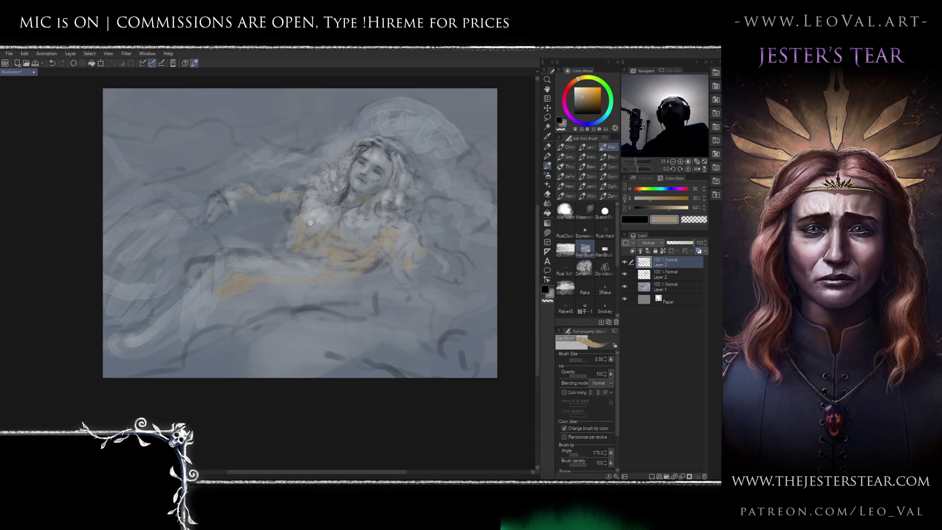
Reposition the view of the painting and choose a blue-purple paint hue.
scroll(309, 220, "down", 3)
scroll(310, 237, "up", 2)
mouse_move(197, 317)
left_mouse_down()
mouse_move(308, 231)
mouse_move(281, 252)
mouse_move(274, 286)
left_mouse_up()
scroll(332, 254, "down", 3)
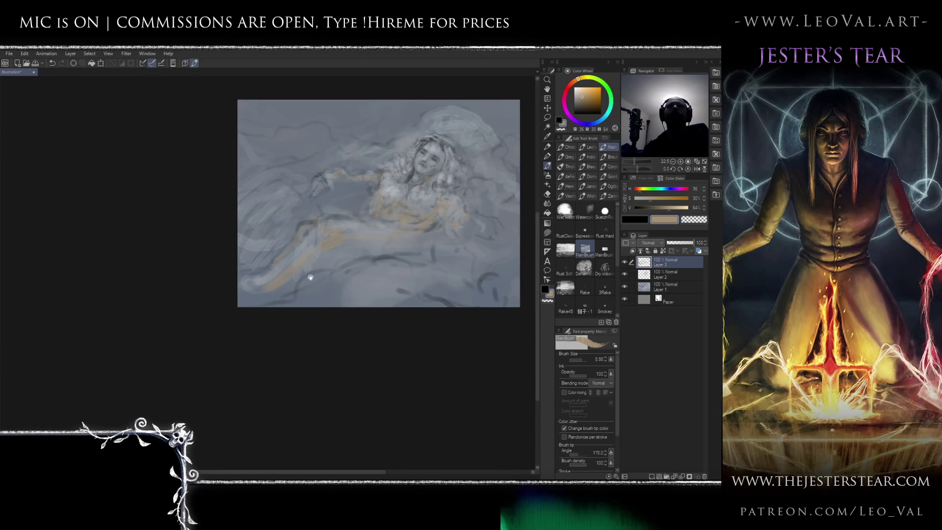
scroll(321, 273, "up", 1)
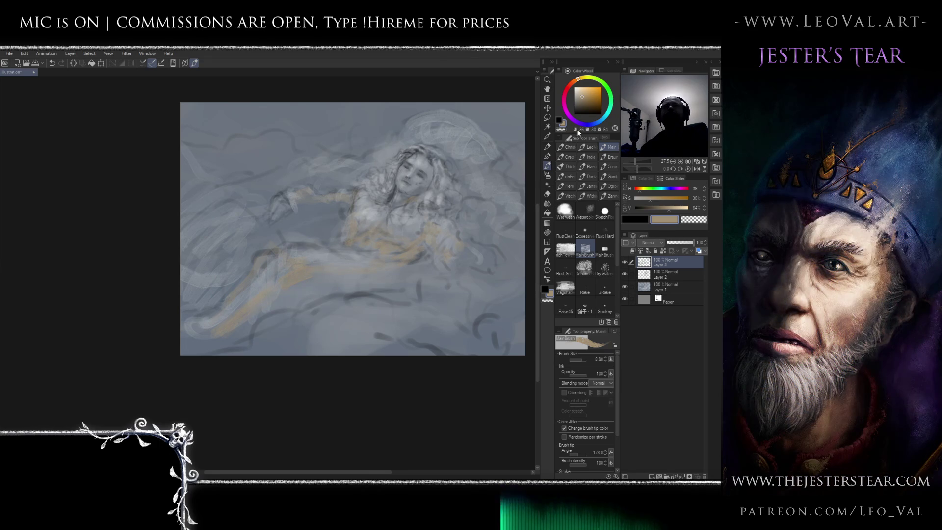
left_click_drag(388, 231, 370, 248)
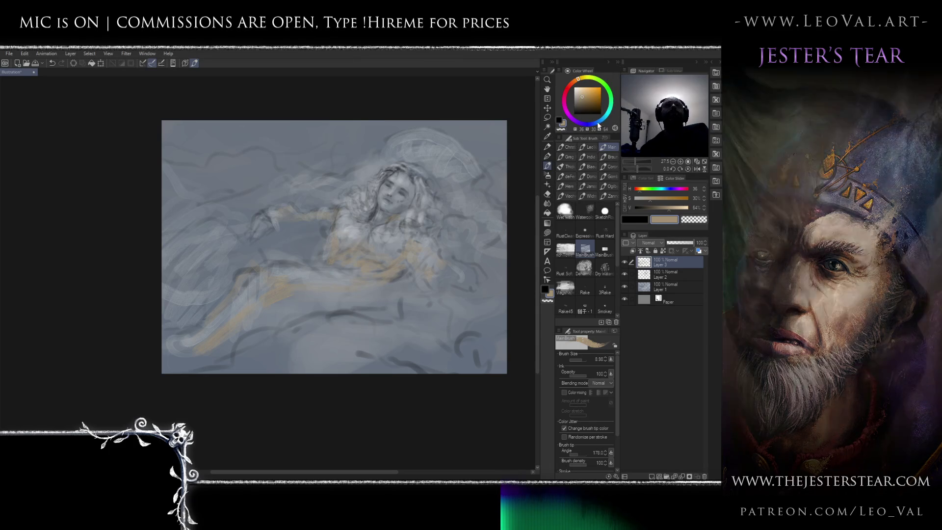
left_click_drag(597, 125, 589, 123)
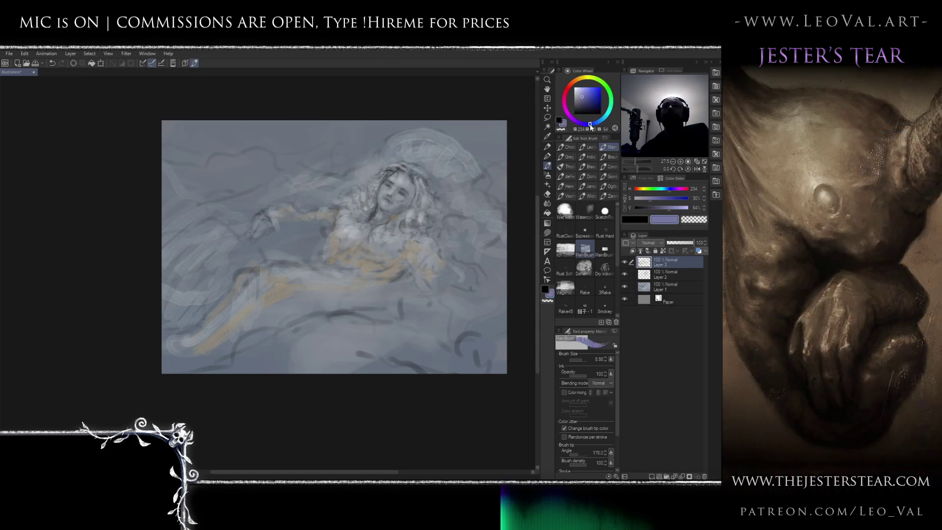
Paint and soften dark blue-purple strokes in the lower left, redoing the first wave.
left_click(584, 102)
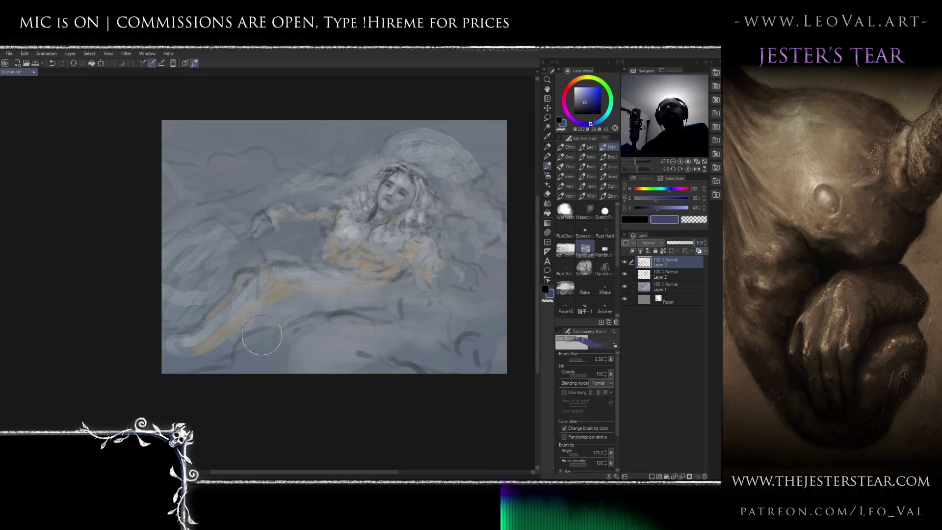
mouse_move(240, 366)
left_mouse_down()
mouse_move(299, 354)
mouse_move(375, 369)
left_mouse_up()
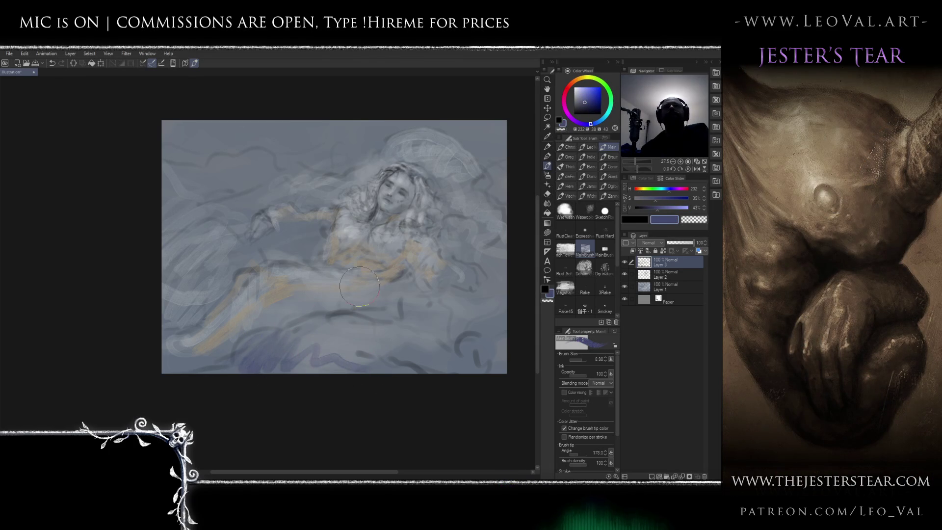
key("ctrl+z")
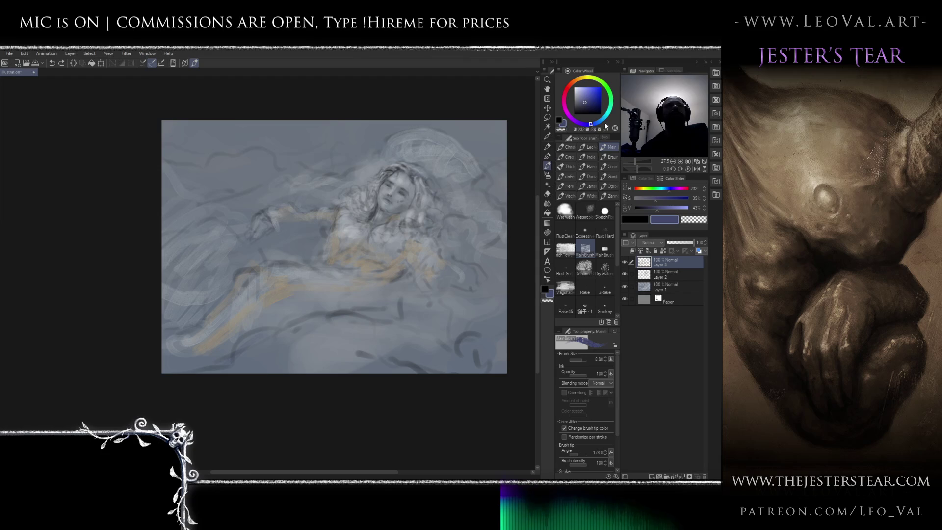
mouse_move(220, 361)
left_mouse_down()
mouse_move(265, 338)
mouse_move(334, 363)
left_mouse_up()
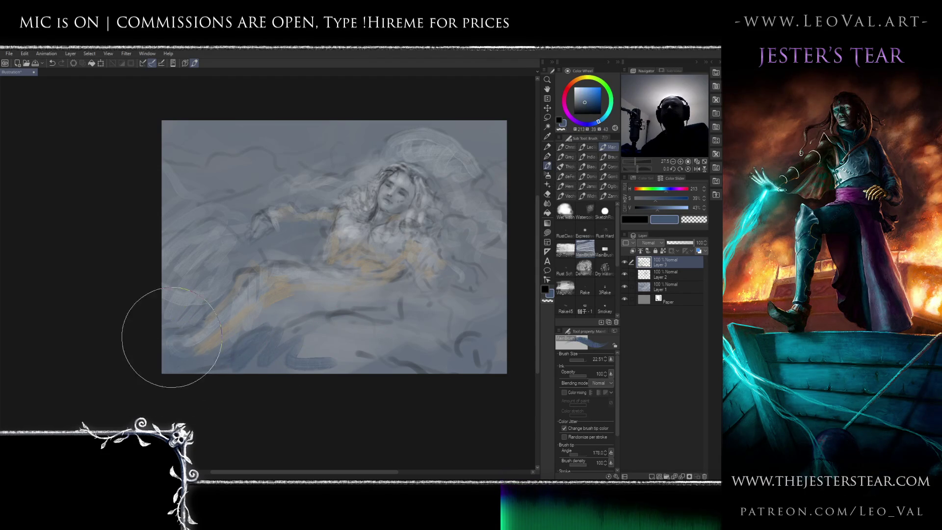
mouse_move(233, 325)
left_mouse_down()
mouse_move(274, 358)
mouse_move(373, 358)
left_mouse_up()
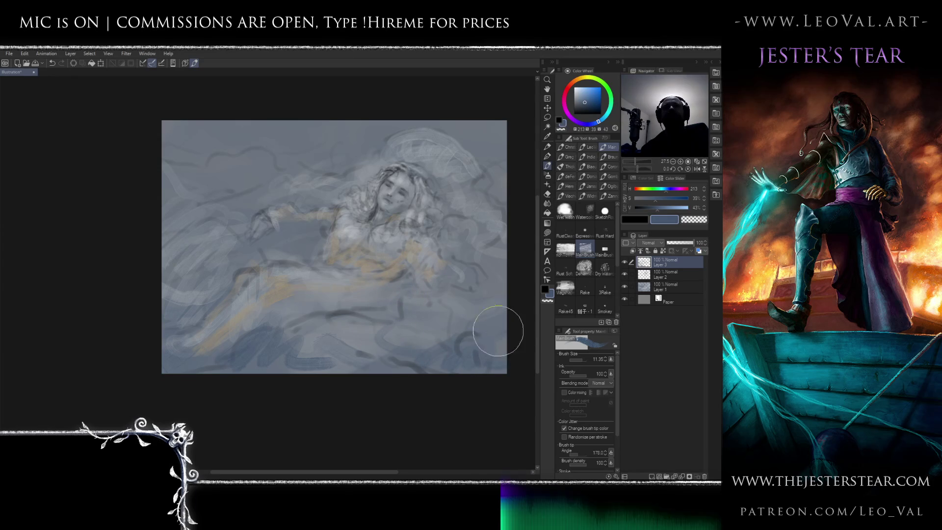
left_click_drag(388, 341, 397, 335)
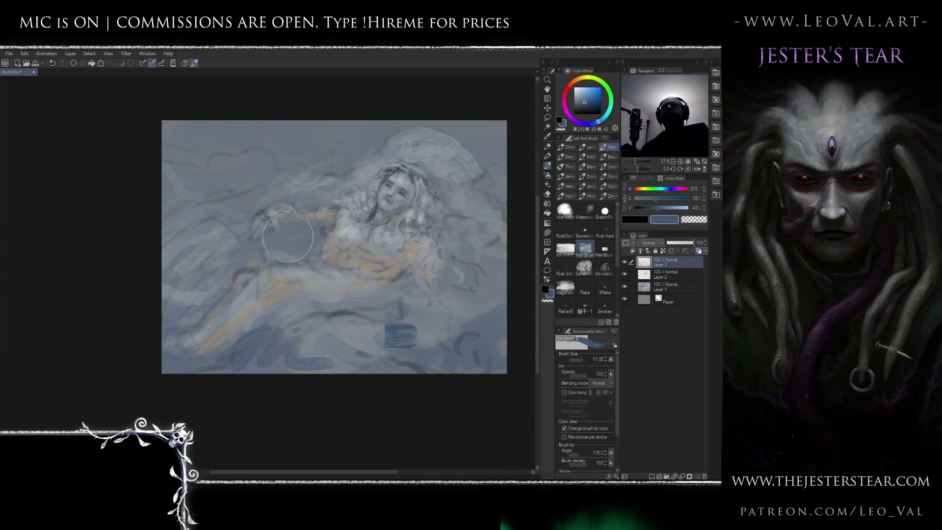
Erase most of the dark-blue scribble near the bottom and resize the brush.
key("e")
mouse_move(390, 326)
left_mouse_down()
mouse_move(412, 341)
mouse_move(395, 323)
left_mouse_up()
key("b")
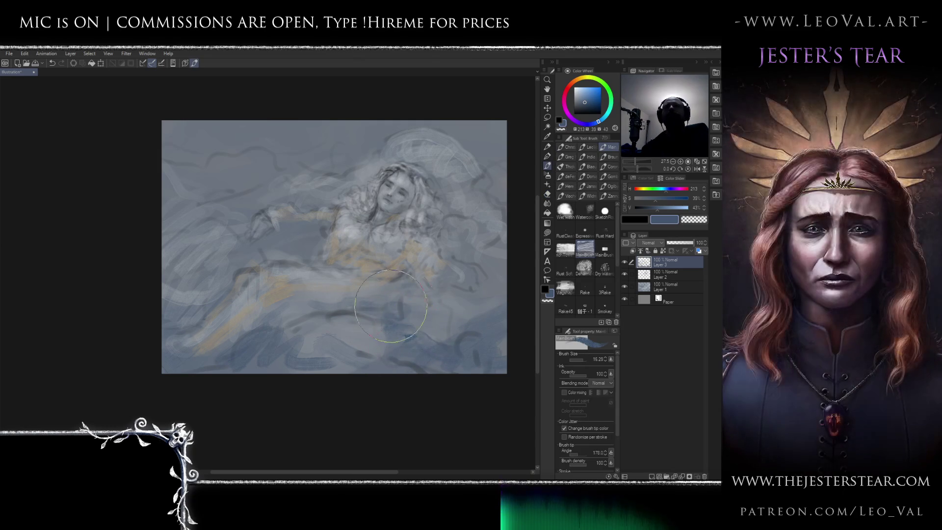
left_click_drag(243, 191, 323, 155)
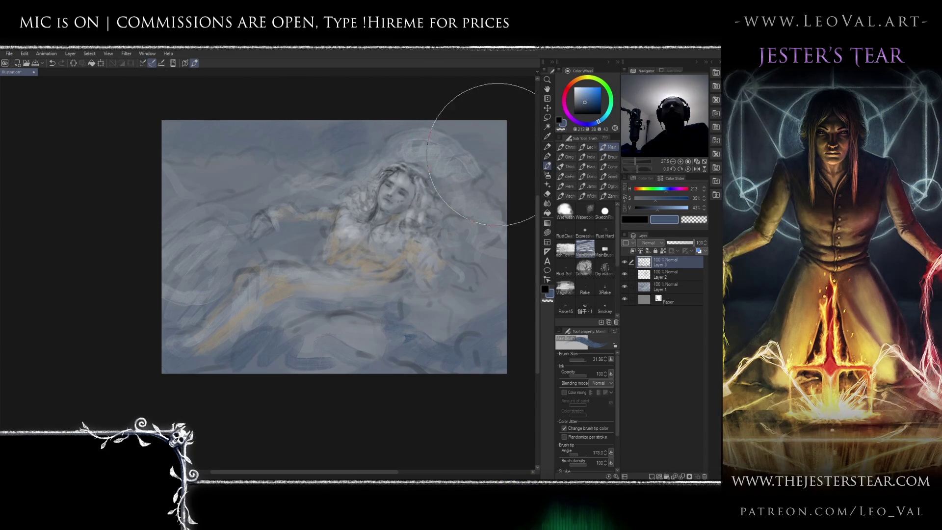
key("bracketleft")
key("bracketleft")
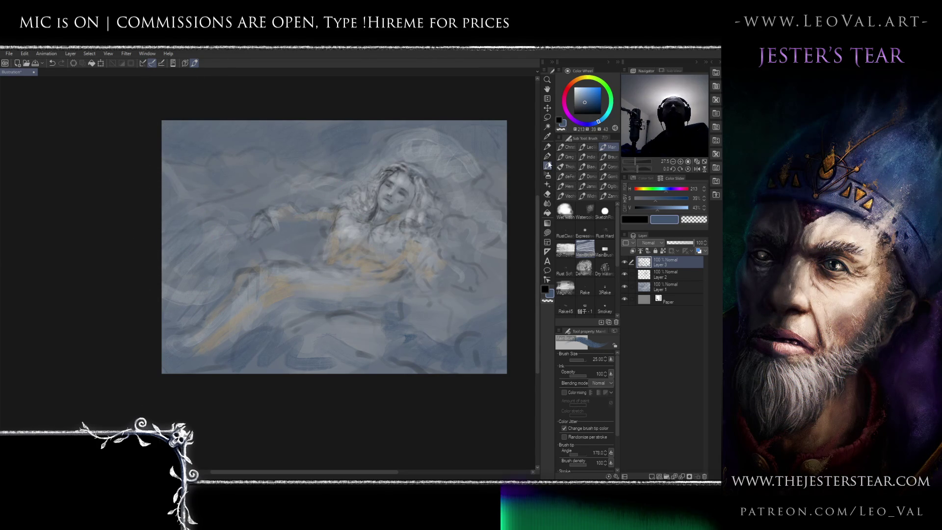
Paint fine light blue-grey strokes along the arm and upper right, undoing the upper-right one.
left_click(581, 91)
key("bracketleft")
key("bracketleft")
key("bracketleft")
mouse_move(279, 233)
left_mouse_down()
mouse_move(272, 241)
mouse_move(324, 225)
mouse_move(296, 246)
mouse_move(307, 256)
mouse_move(277, 254)
mouse_move(244, 244)
mouse_move(247, 217)
mouse_move(216, 201)
mouse_move(321, 193)
mouse_move(319, 184)
left_mouse_up()
mouse_move(451, 148)
left_mouse_down()
mouse_move(505, 190)
mouse_move(483, 157)
mouse_move(464, 205)
left_mouse_up()
key("ctrl+z")
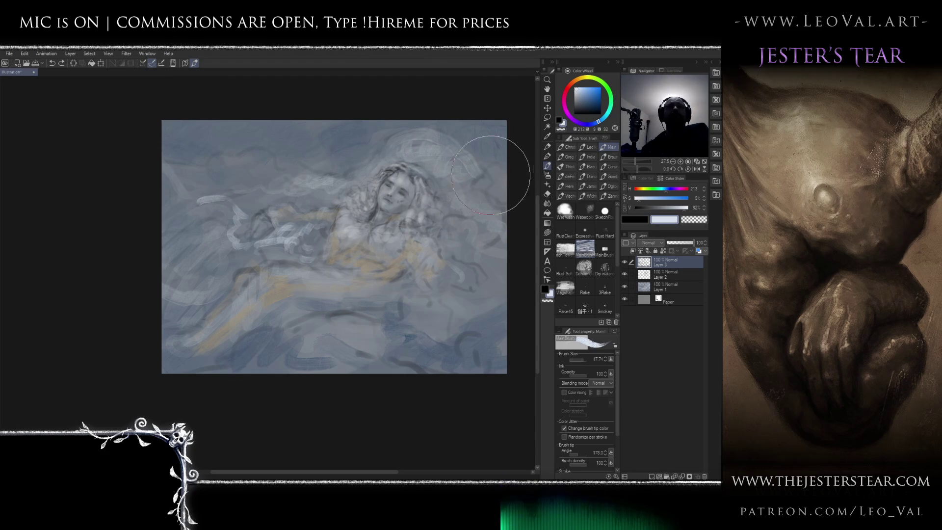
Repaint swirling pale veil strokes at the upper right, then switch to a smaller, softer brush.
key("bracketleft")
mouse_move(456, 150)
left_mouse_down()
mouse_move(442, 148)
mouse_move(496, 207)
left_mouse_up()
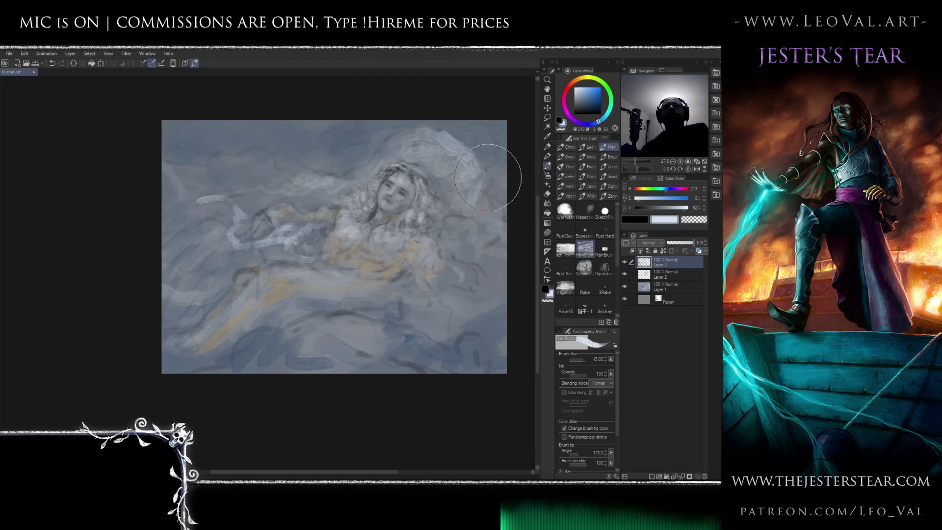
mouse_move(504, 158)
left_mouse_down()
mouse_move(453, 146)
mouse_move(479, 147)
mouse_move(505, 206)
left_mouse_up()
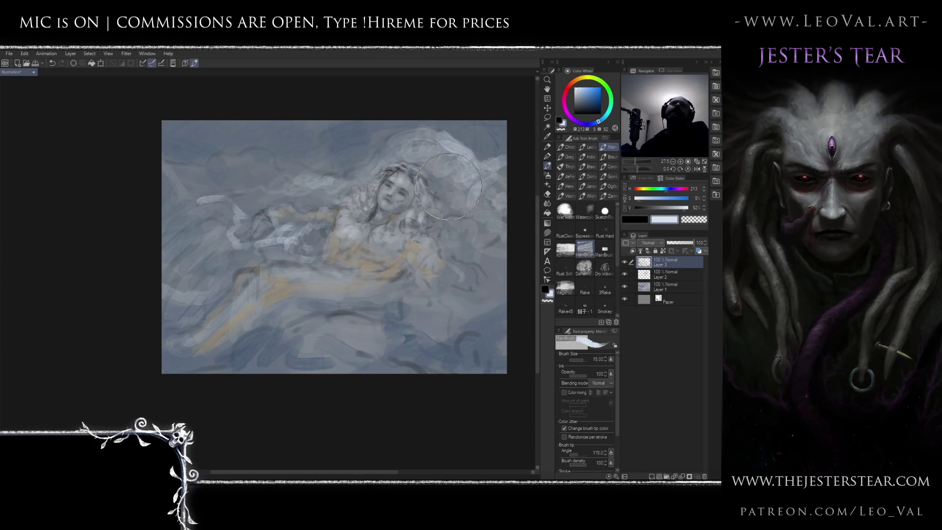
key("bracketleft")
key("bracketleft")
key("bracketleft")
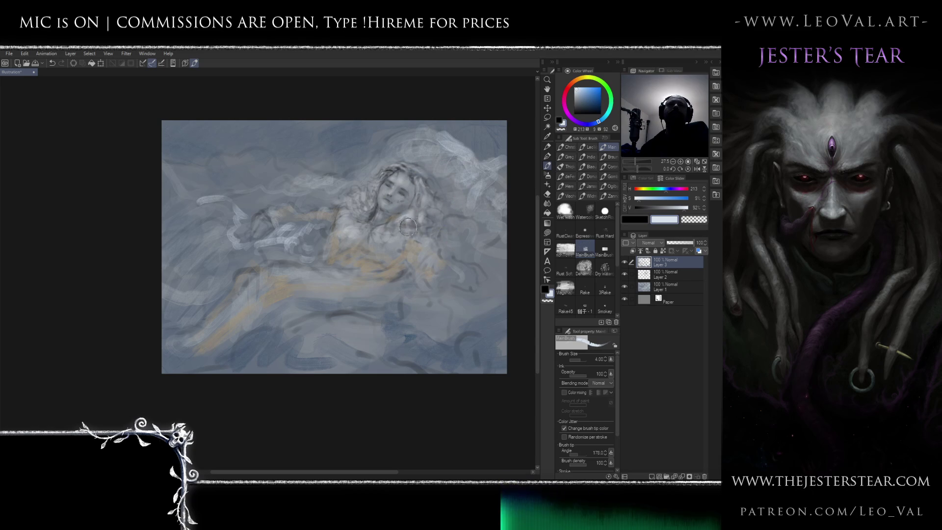
key("period")
key("bracketleft")
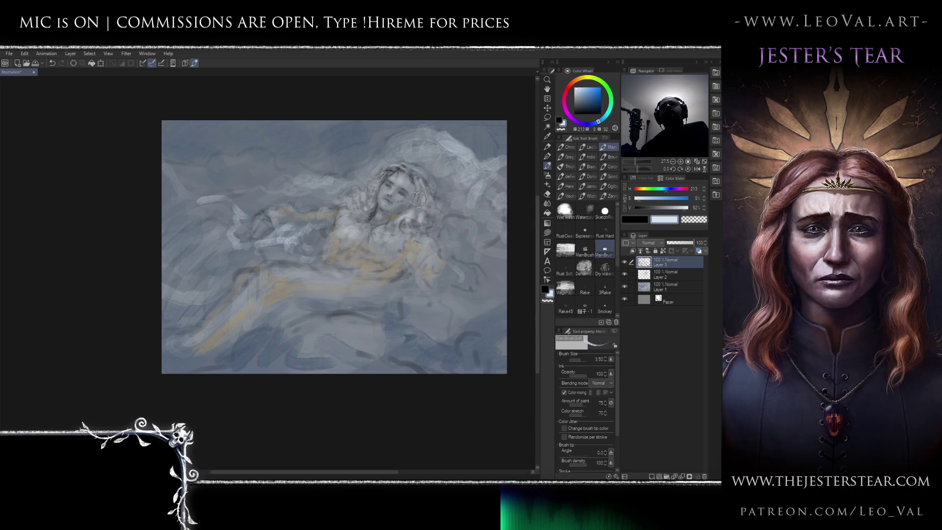
Fine-tune the brush size and zoom in on the woman's face.
key("bracketleft")
key("bracketleft")
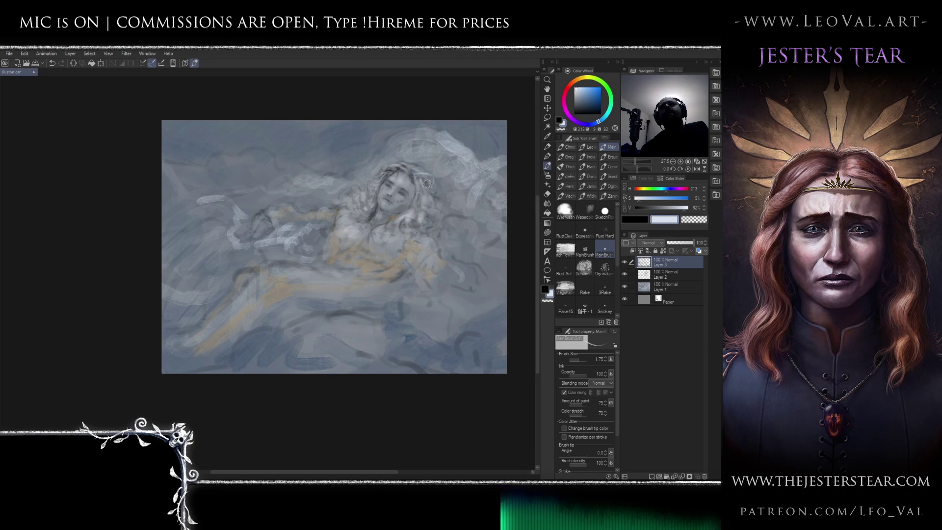
key("bracketright")
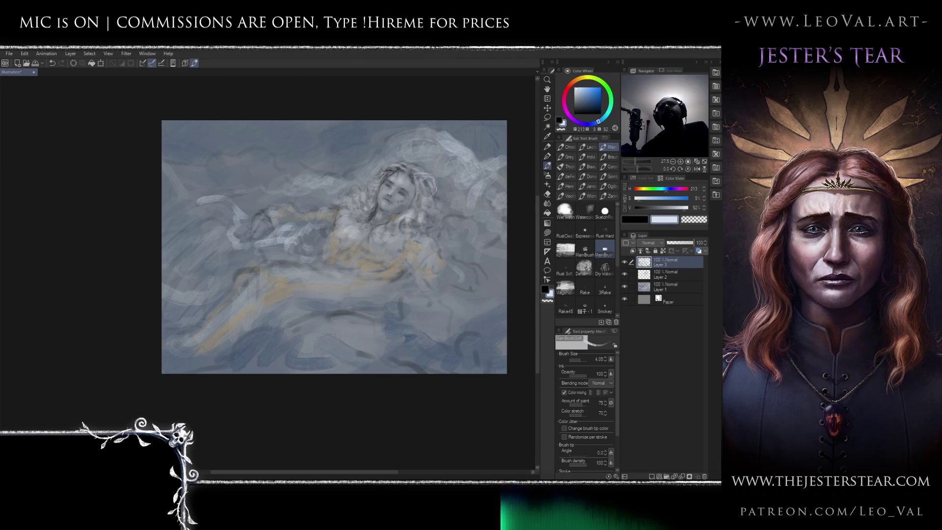
key("bracketleft")
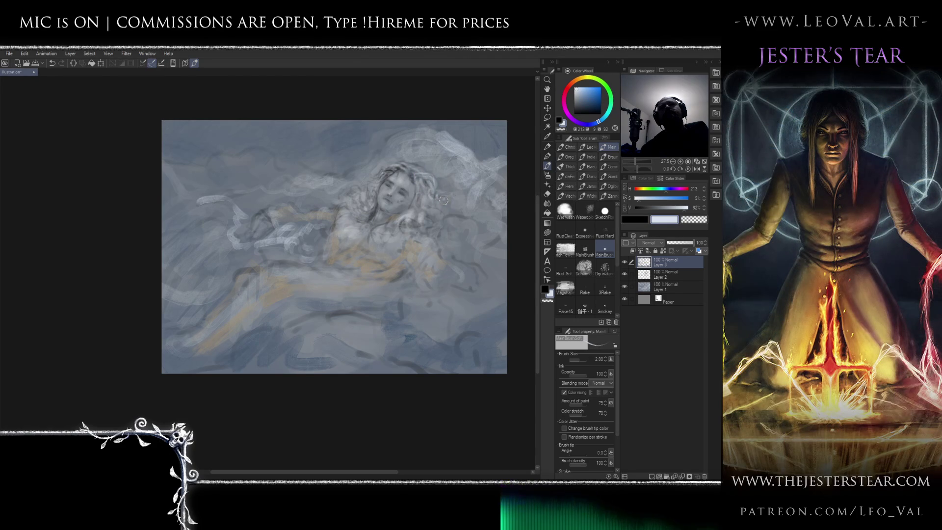
key("bracketright")
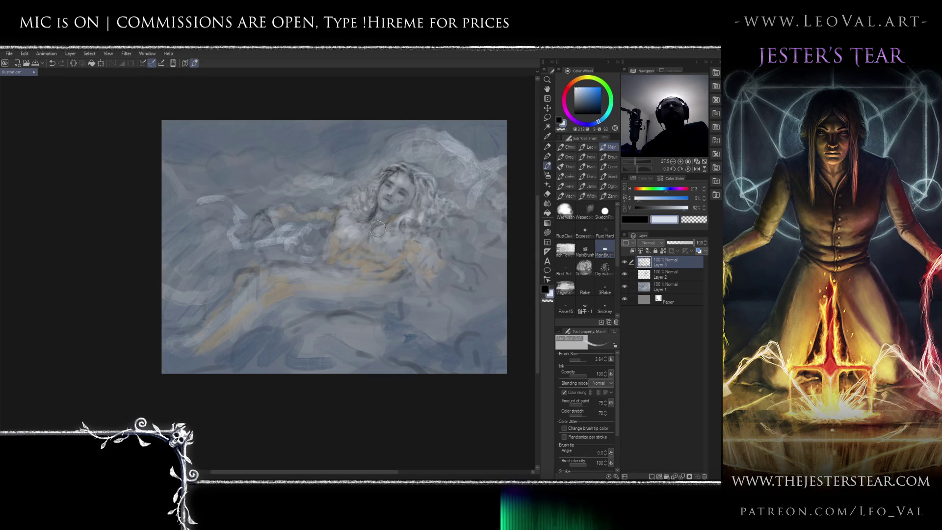
key("bracketleft")
key("bracketleft")
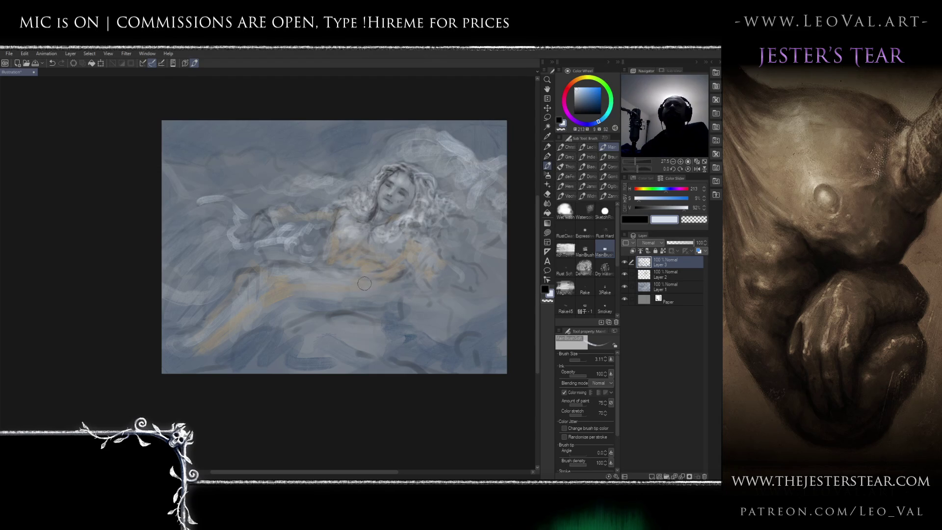
scroll(380, 258, "up", 4)
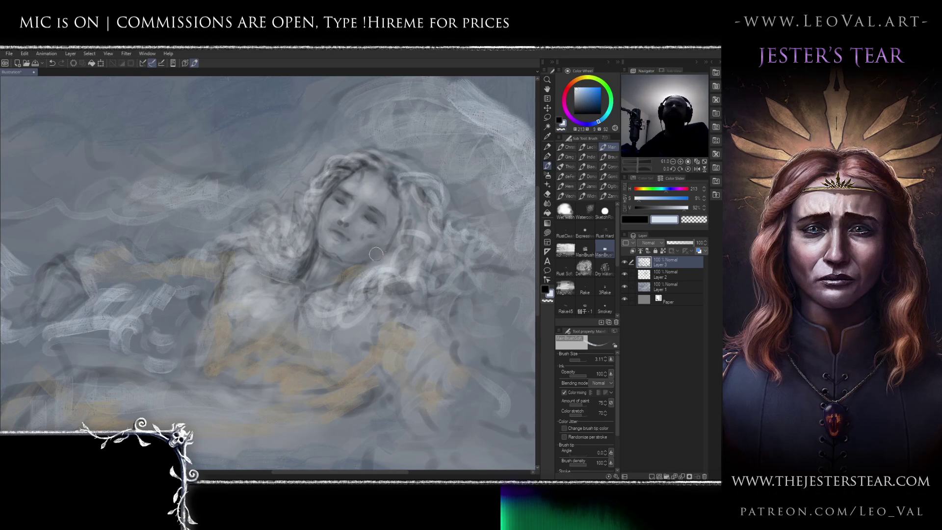
Pick a darker blue-grey and size the brush for shading the face.
left_click(383, 246, "alt")
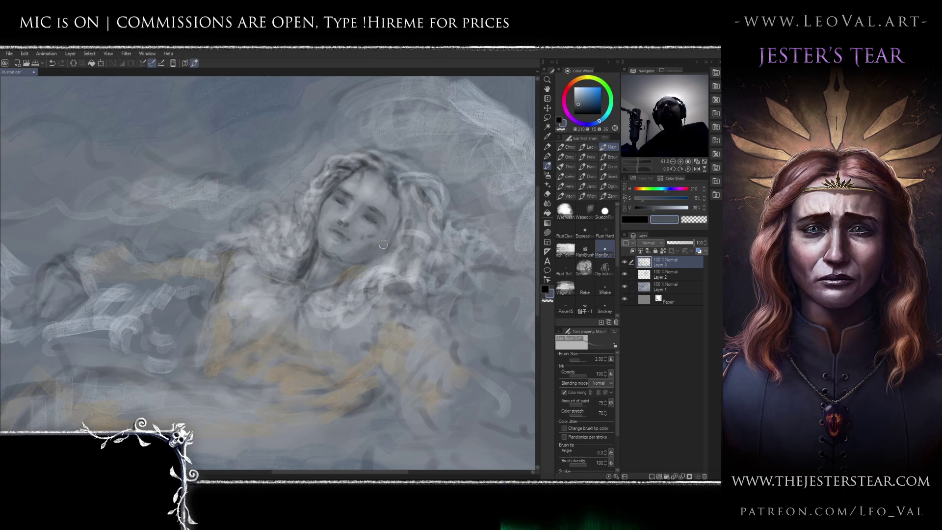
left_click_drag(399, 231, 387, 236)
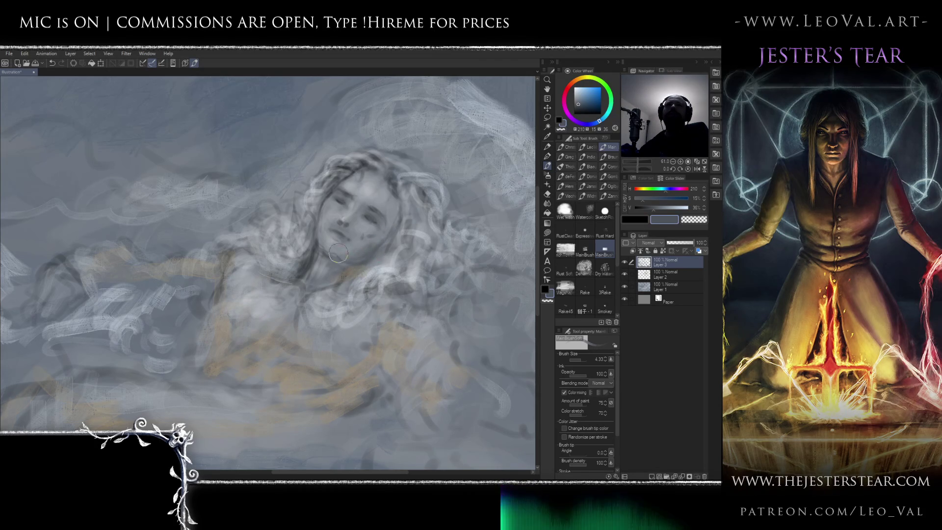
scroll(327, 252, "up", 1)
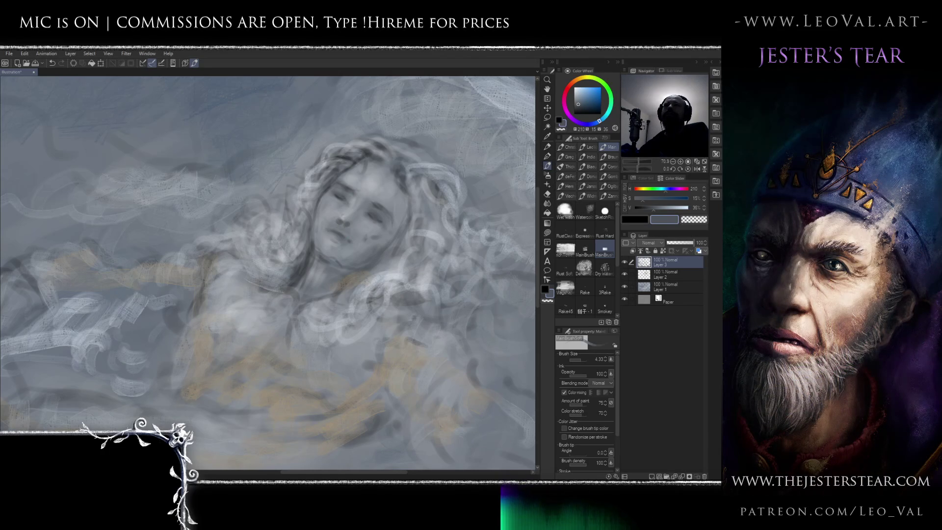
key("bracketleft")
key("bracketleft")
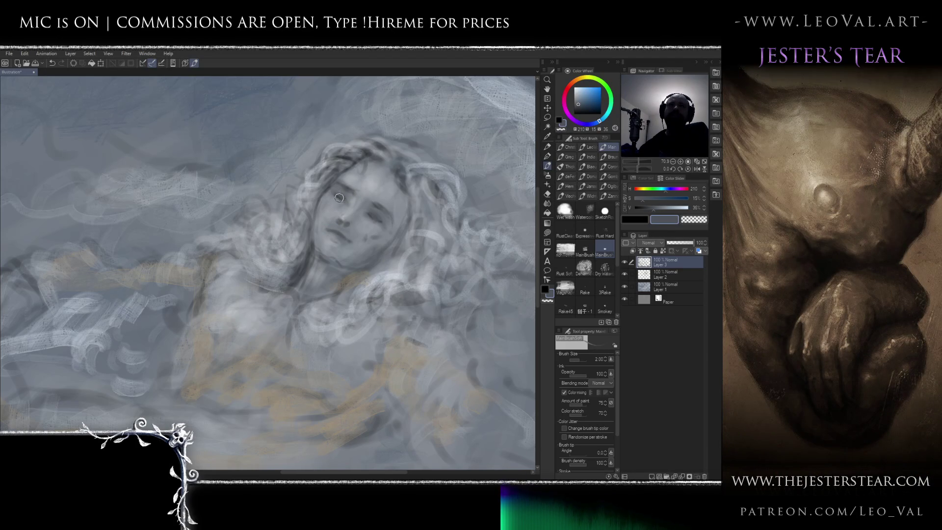
Sample lighter and darker blue-greys from the face with an enlarged brush.
left_click(378, 220, "alt")
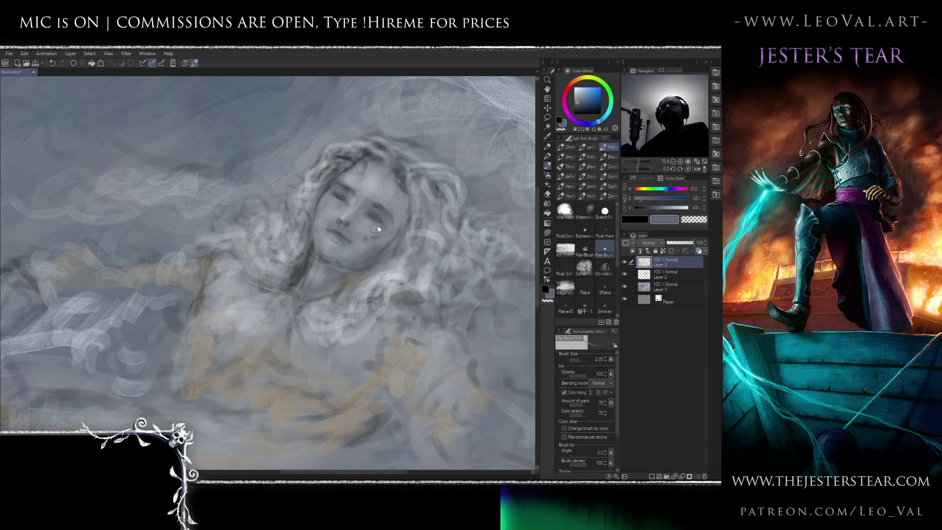
left_click(380, 222, "alt")
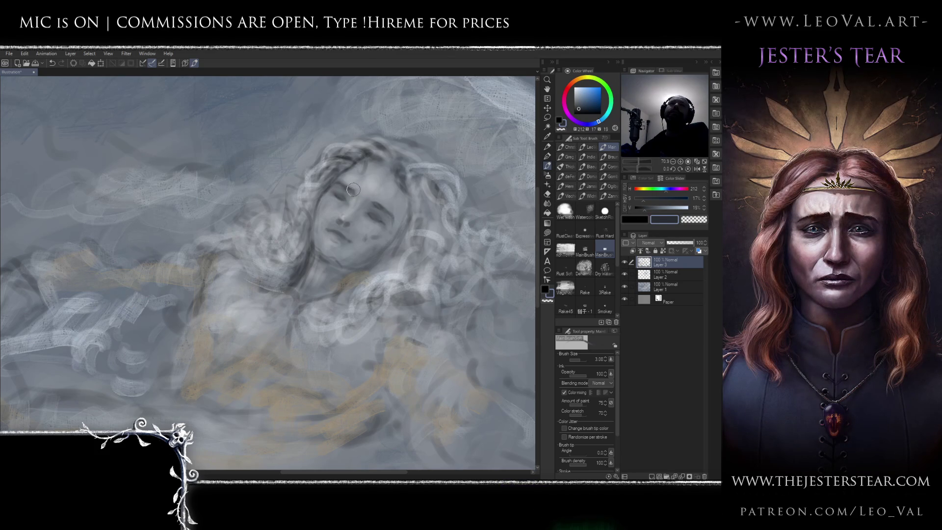
left_click_drag(348, 165, 361, 165)
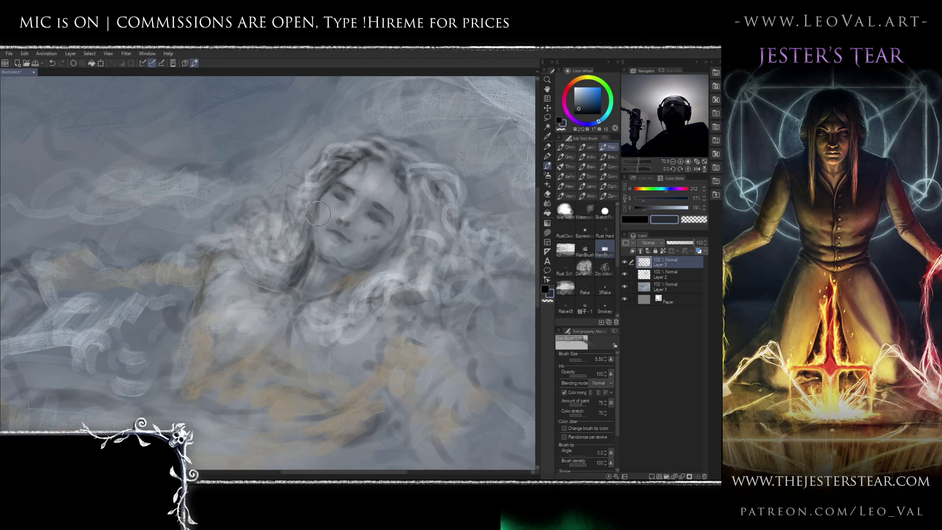
key("bracketright")
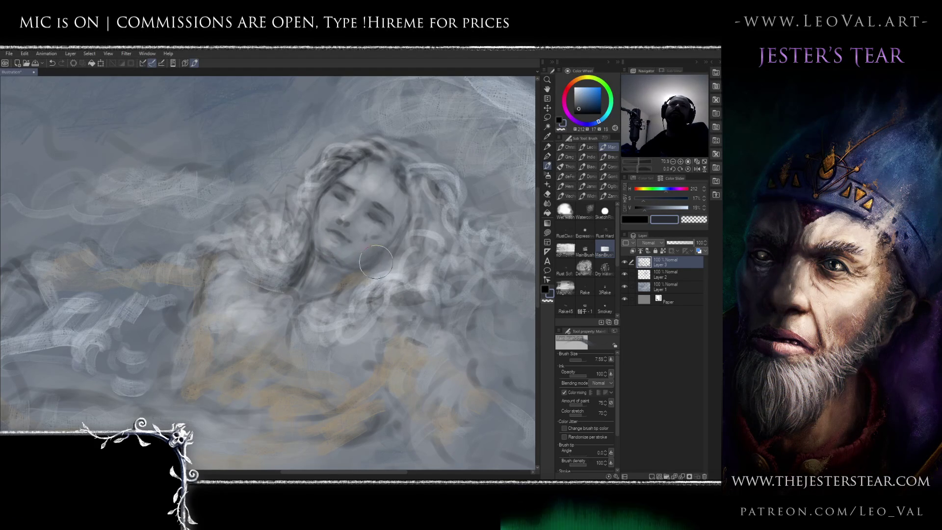
left_click_drag(342, 241, 338, 239)
left_click(333, 235, "alt")
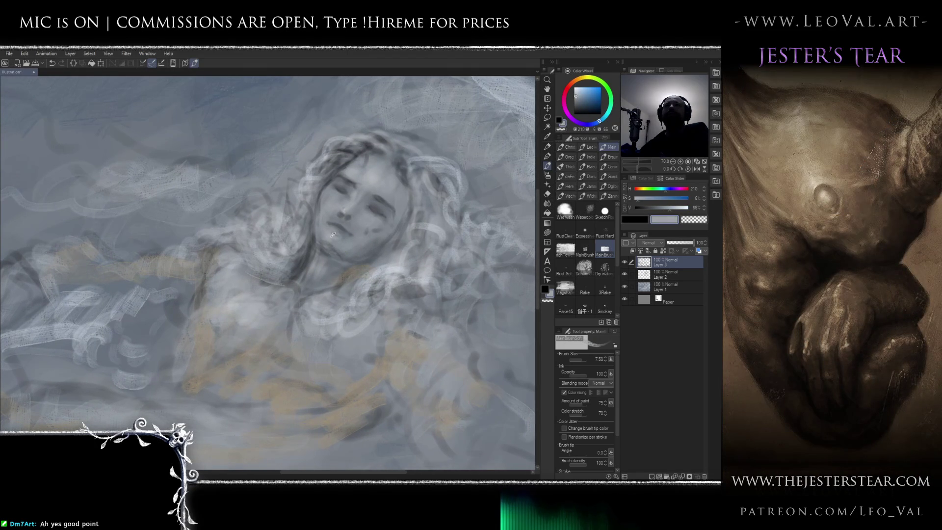
Sample mid and dark greys from the face, settling on a near-black blue-grey.
left_click(333, 236, "alt")
key("bracketleft")
key("bracketleft")
key("bracketleft")
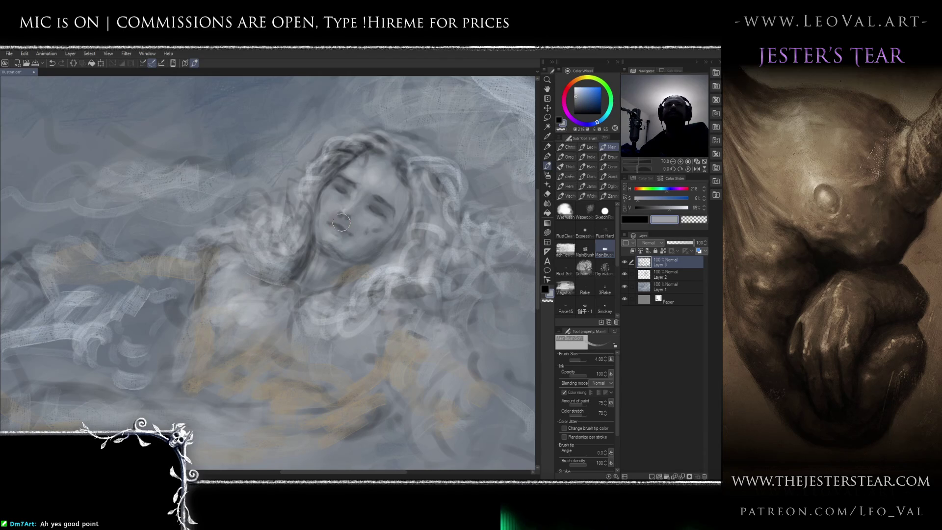
left_click(353, 212, "alt")
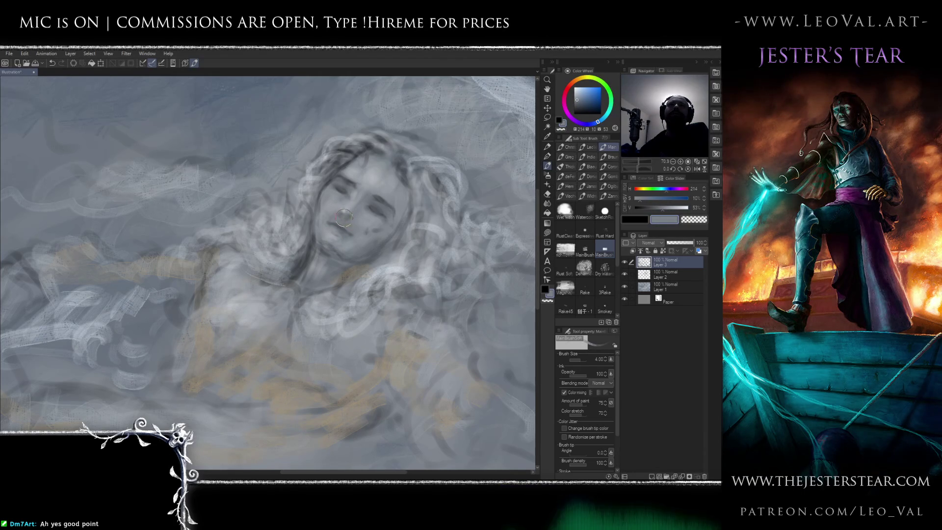
left_click(345, 216, "alt")
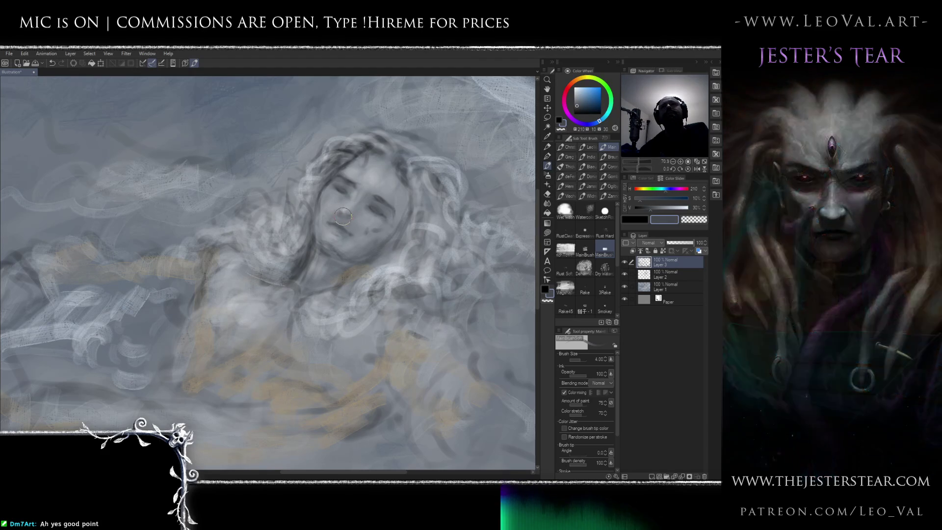
left_click(577, 110)
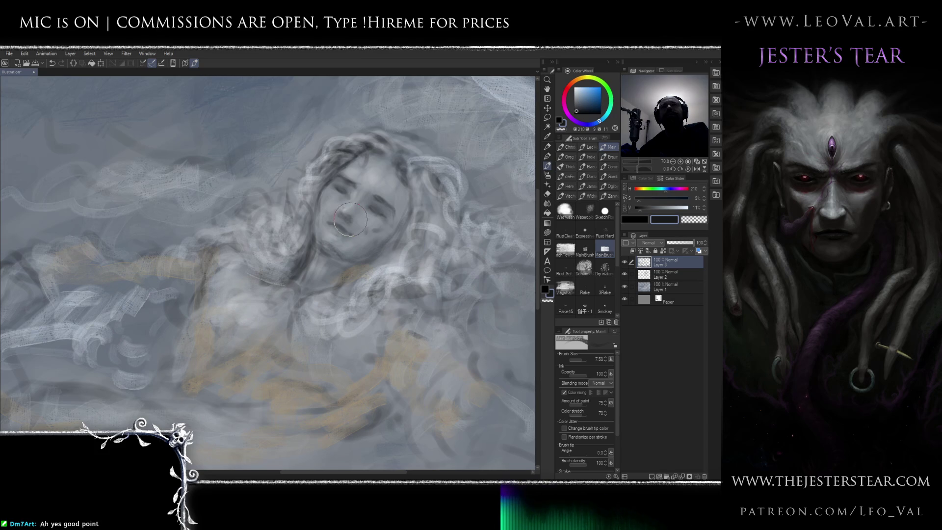
key("bracketleft")
key("bracketleft")
key("bracketleft")
key("bracketleft")
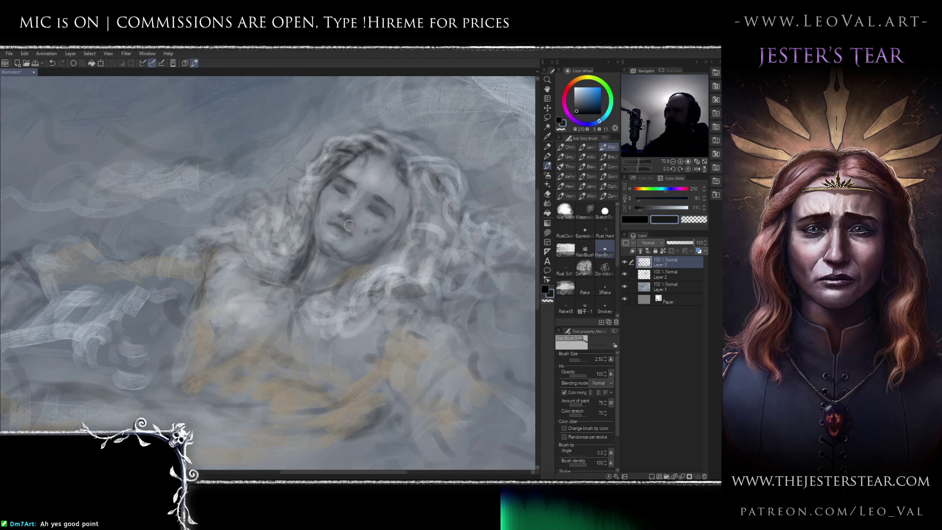
Repaint darker strands in the hair atop the head with a size-6 brush.
key("x")
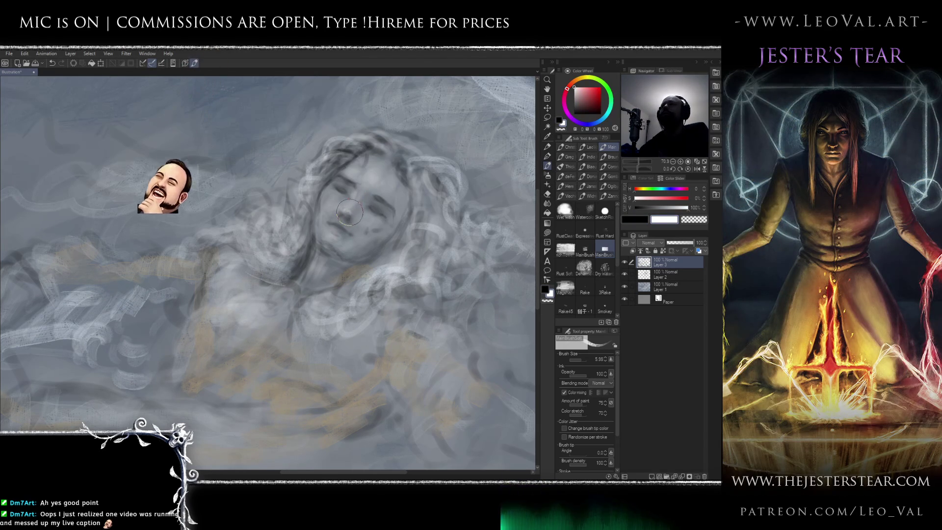
left_click_drag(359, 210, 351, 228)
key("bracketright")
key("bracketleft")
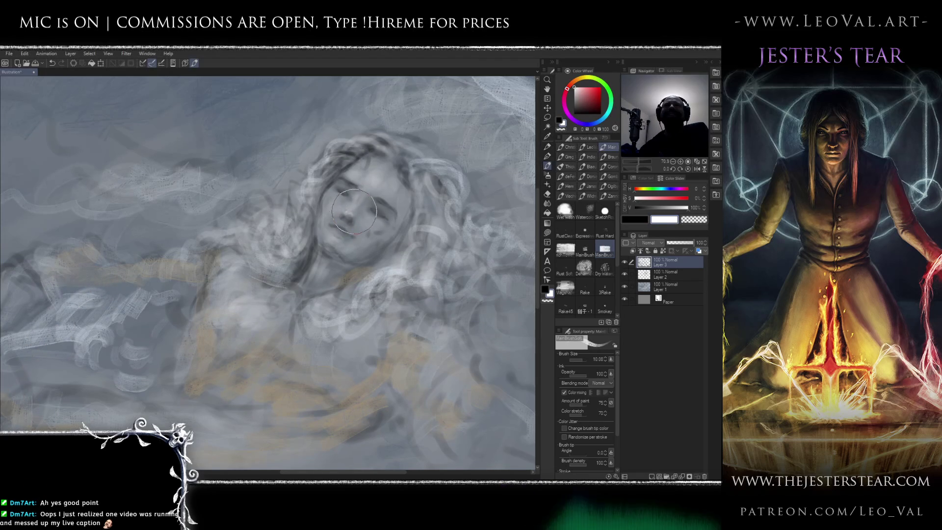
key("bracketleft")
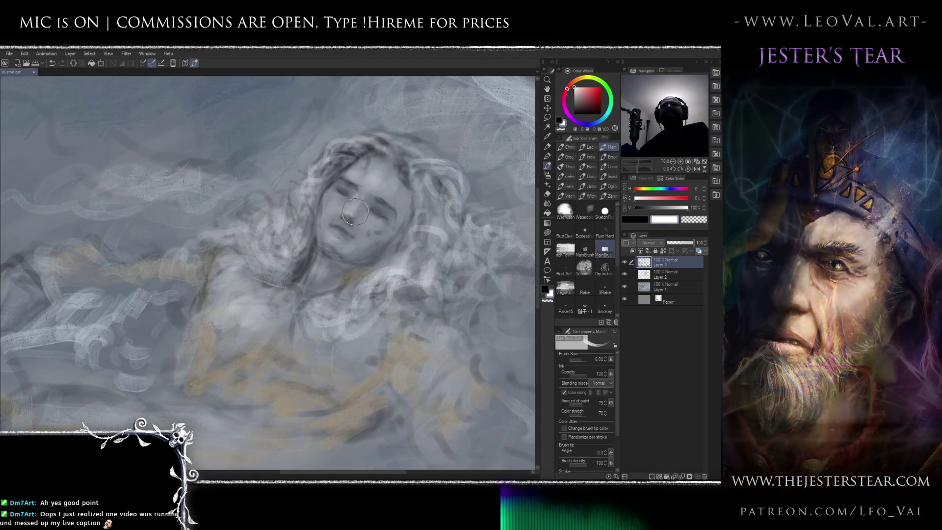
mouse_move(385, 176)
left_mouse_down()
mouse_move(363, 170)
mouse_move(373, 164)
mouse_move(390, 197)
mouse_move(376, 189)
left_mouse_up()
Lighten the forehead and hairline with sampled grey-blue at size 8, briefly trying the Blend tool.
key("bracketleft")
key("bracketleft")
left_click(385, 177, "alt")
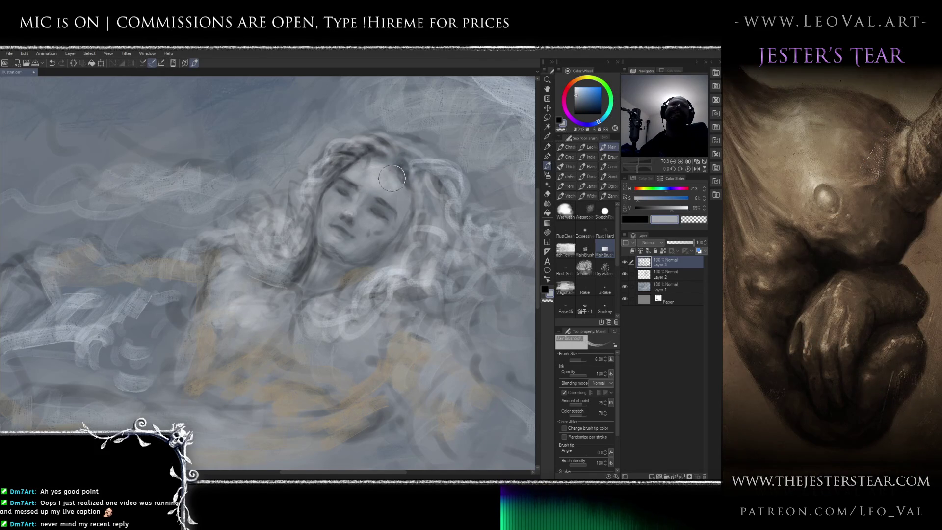
left_click_drag(373, 180, 366, 161)
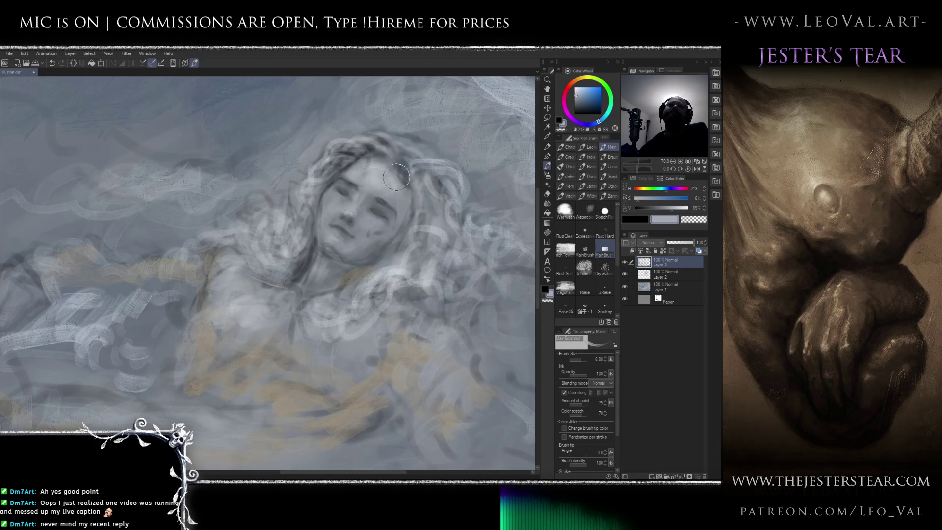
key("j")
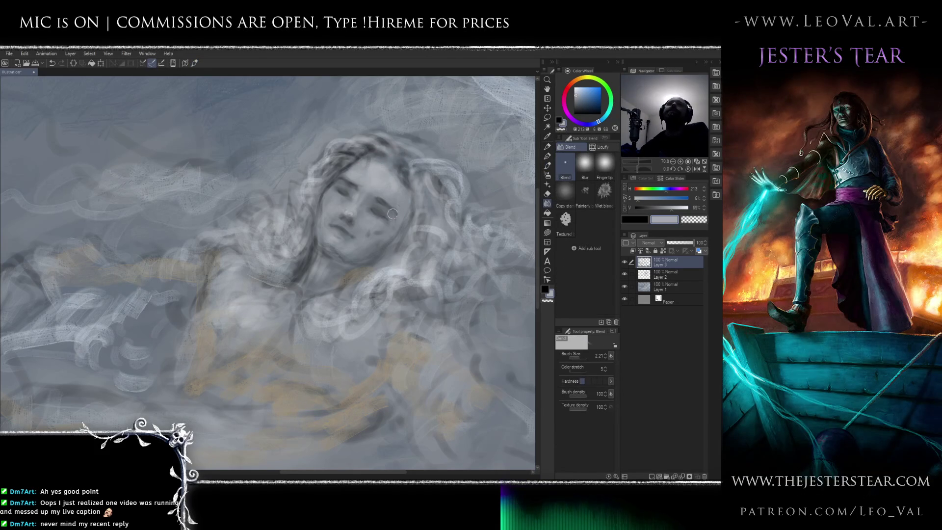
key("b")
scroll(334, 254, "down", 5)
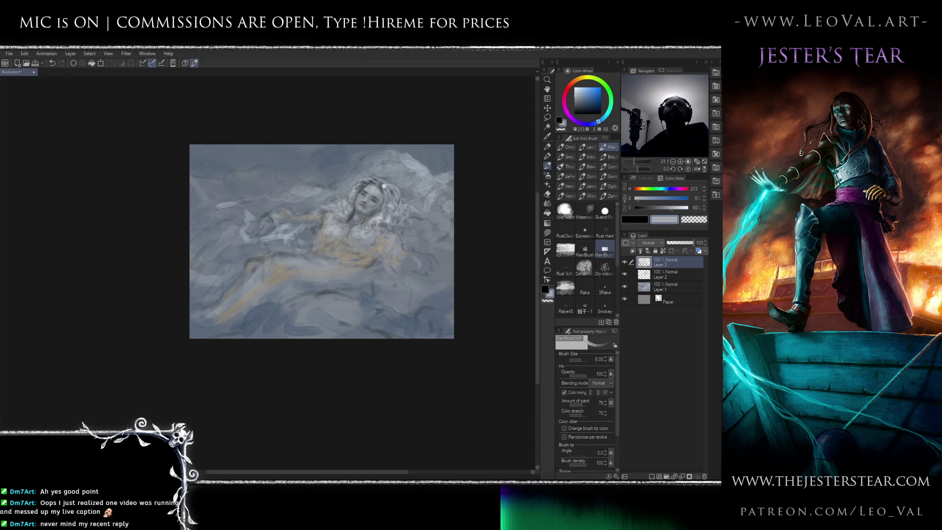
scroll(379, 191, "up", 6)
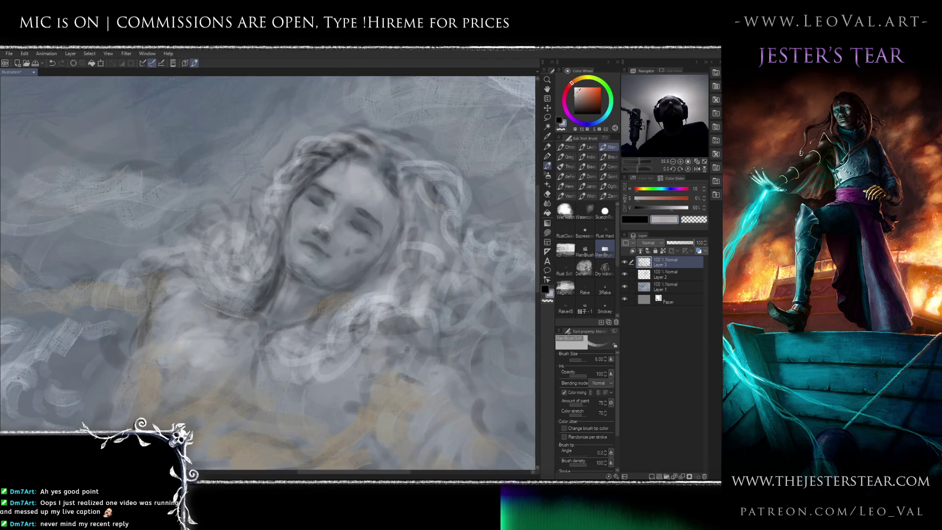
Pick a saturated darker pink and brush blush onto the cheek at size 14.
left_click_drag(311, 219, 342, 223)
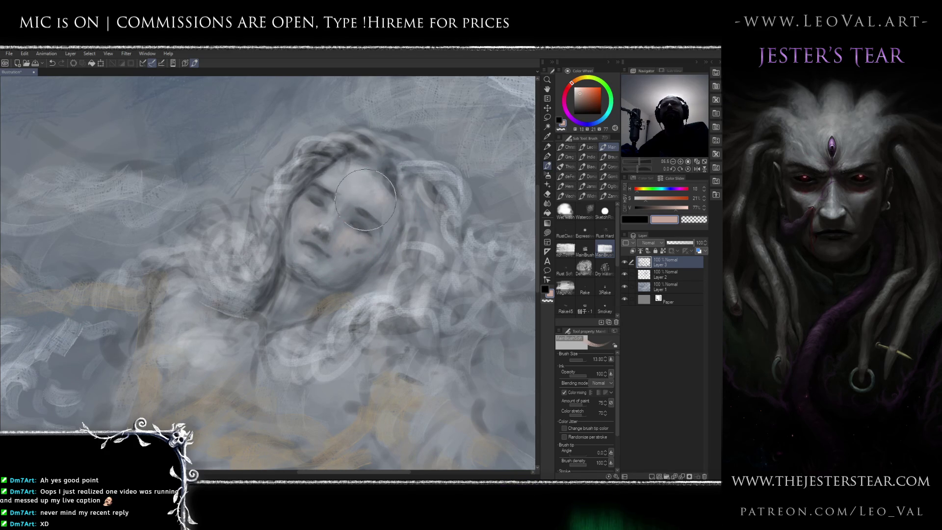
key("bracketleft")
key("bracketleft")
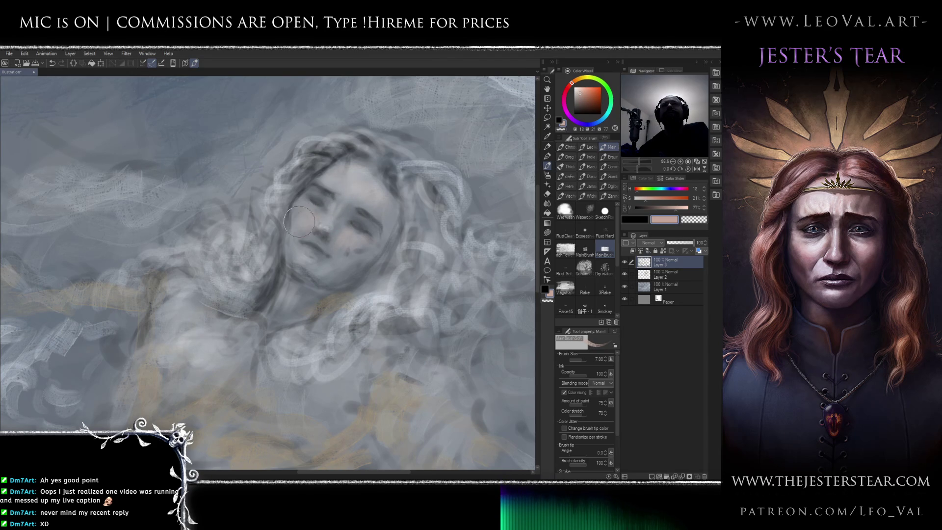
left_click_drag(334, 239, 313, 239)
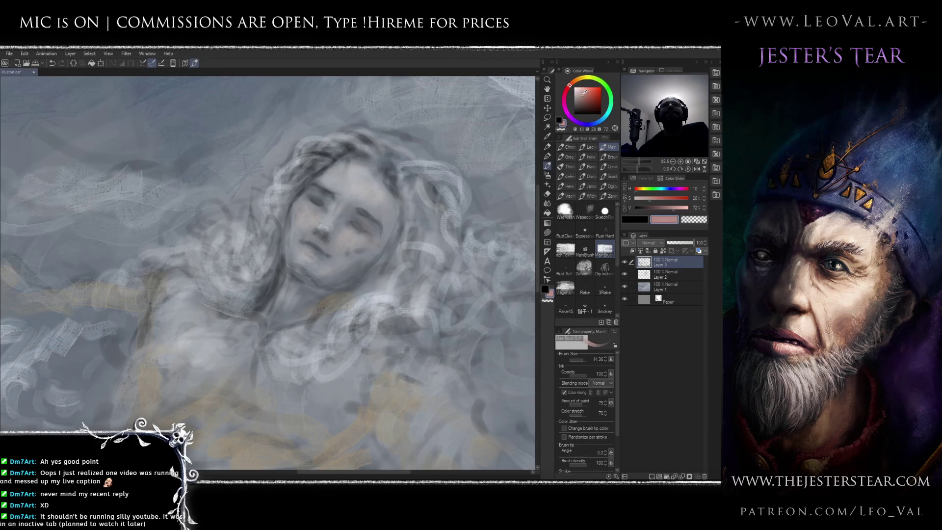
mouse_move(359, 221)
left_mouse_down()
mouse_move(349, 268)
mouse_move(373, 280)
left_mouse_up()
left_click_drag(324, 231, 357, 242)
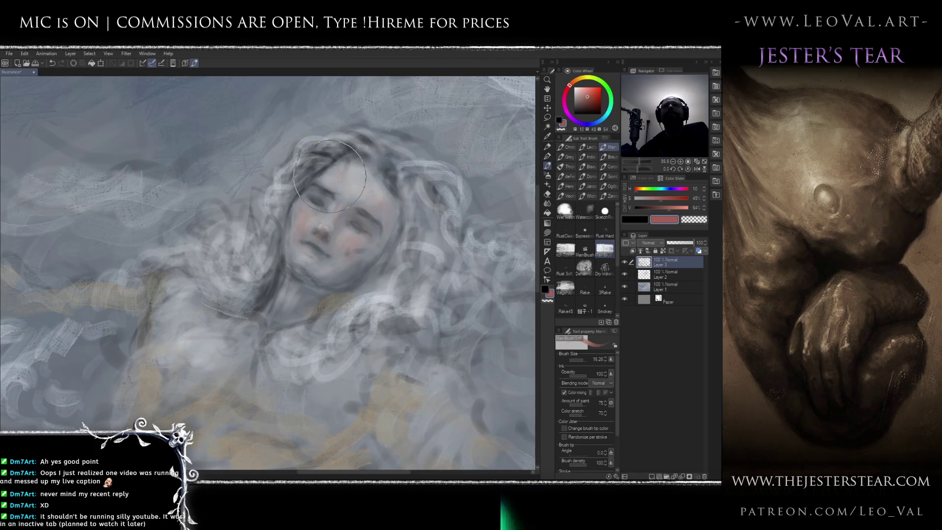
scroll(339, 173, "down", 6)
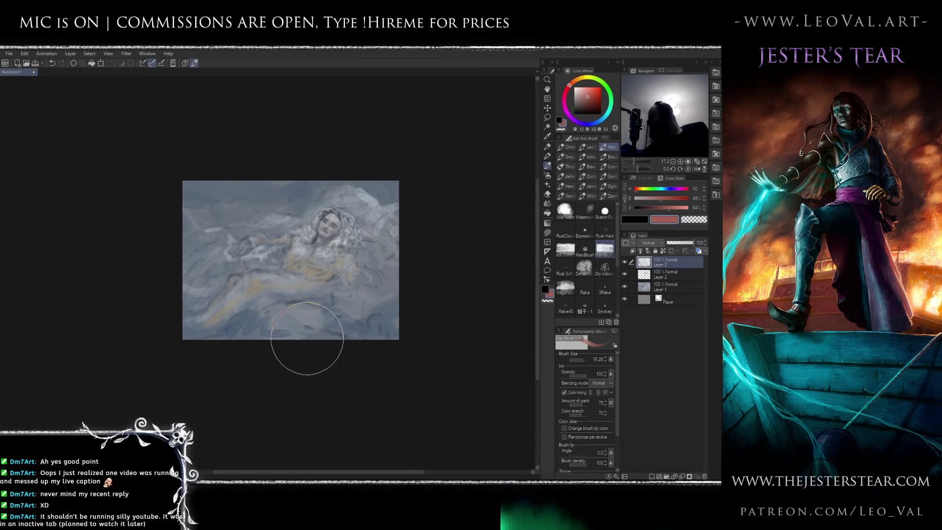
scroll(327, 221, "up", 2)
scroll(327, 221, "up", 5)
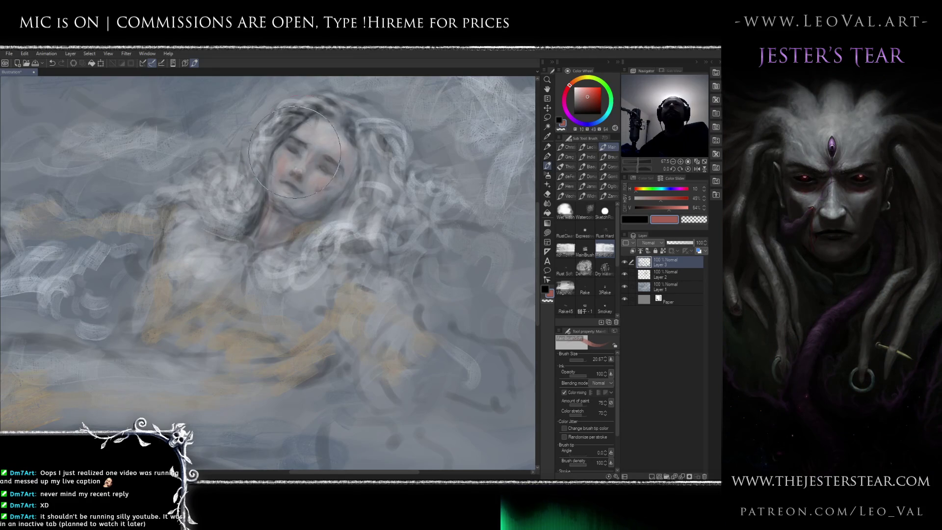
left_click_drag(283, 162, 261, 216)
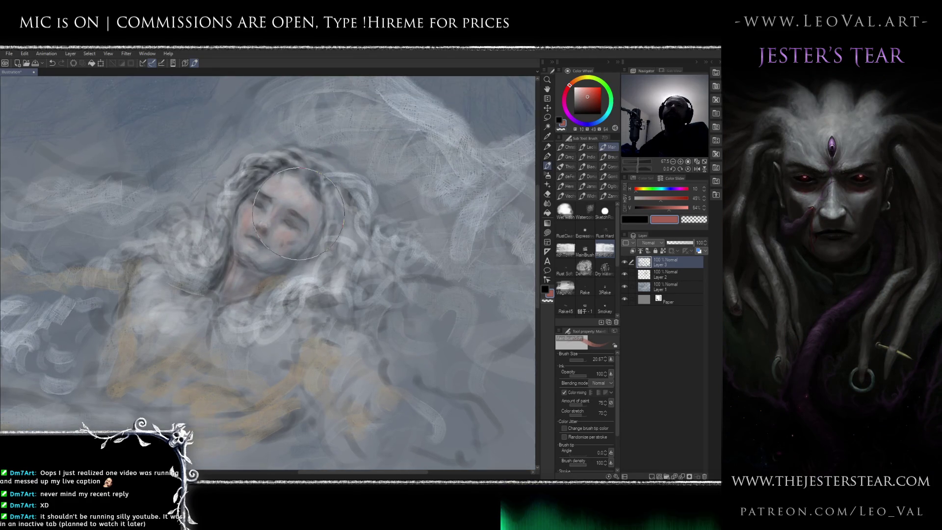
key("e")
left_click(341, 157, "alt")
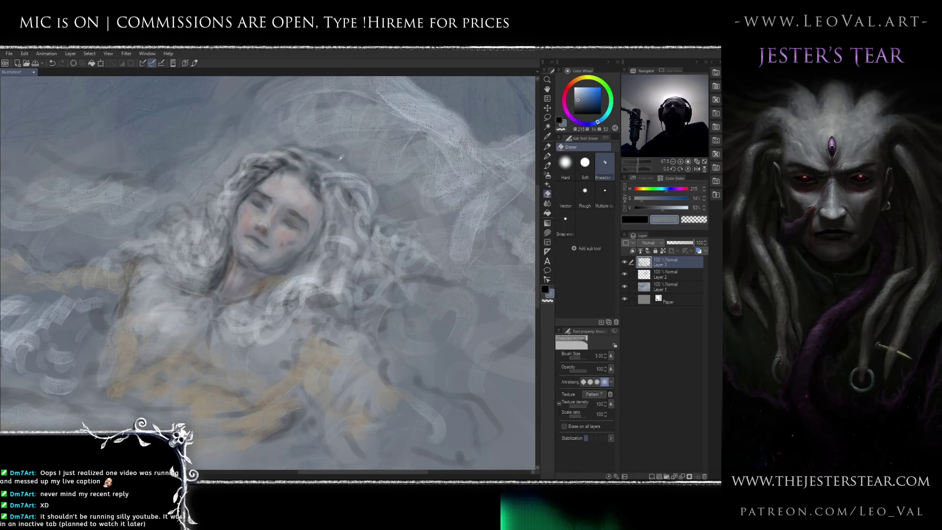
scroll(347, 181, "down", 4)
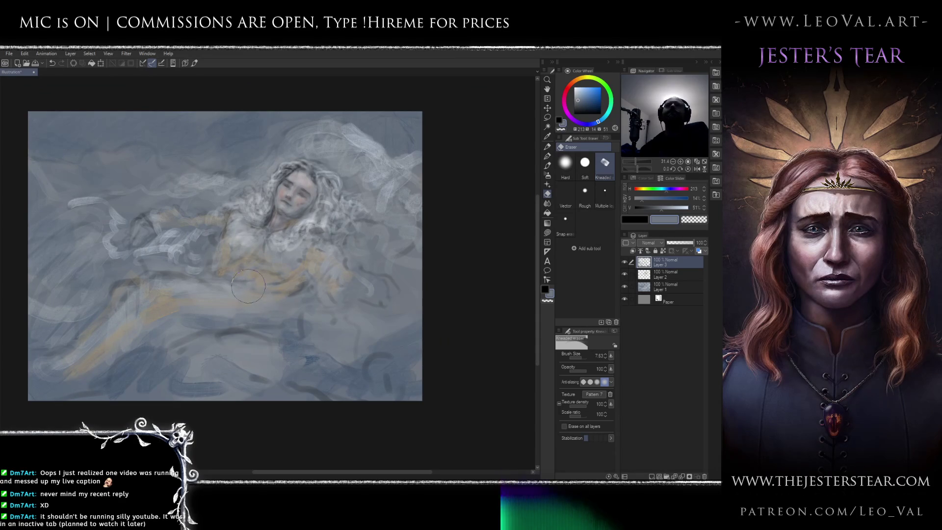
left_click_drag(273, 211, 310, 223)
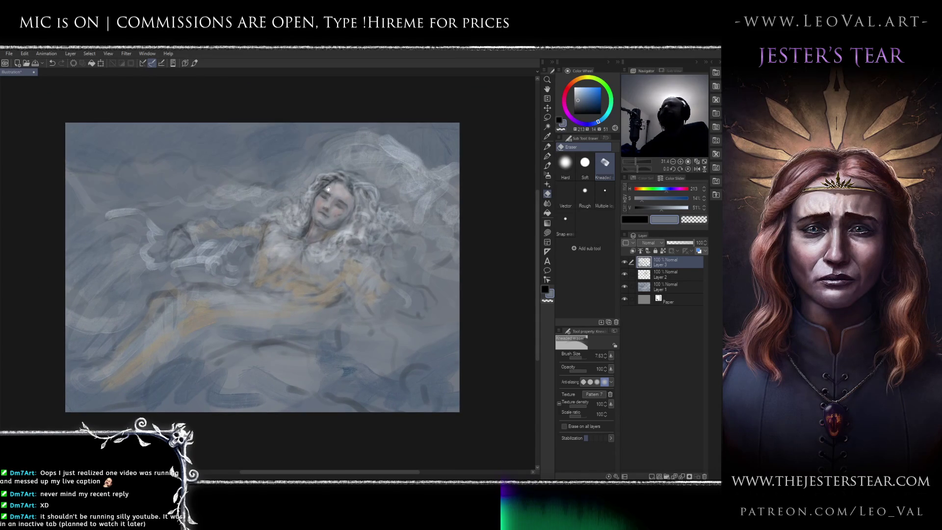
key("b")
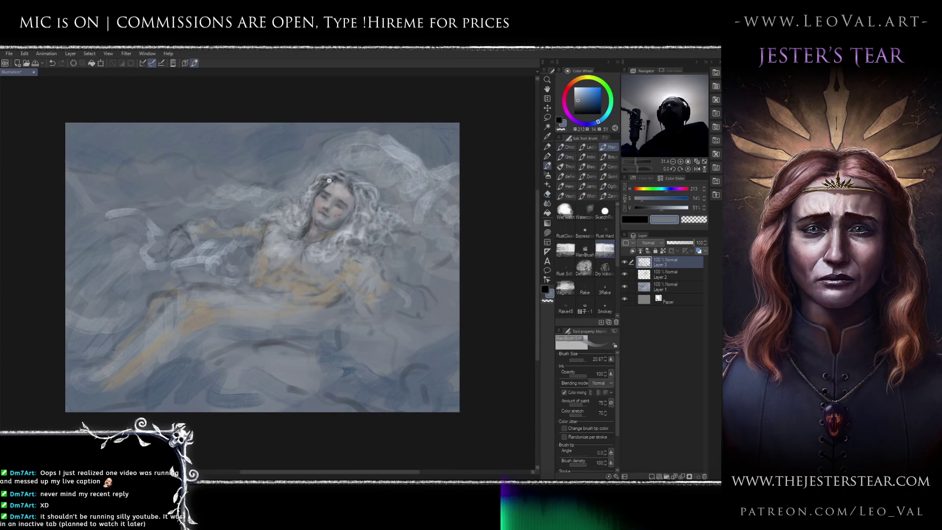
scroll(340, 169, "up", 4)
left_click(295, 147, "alt")
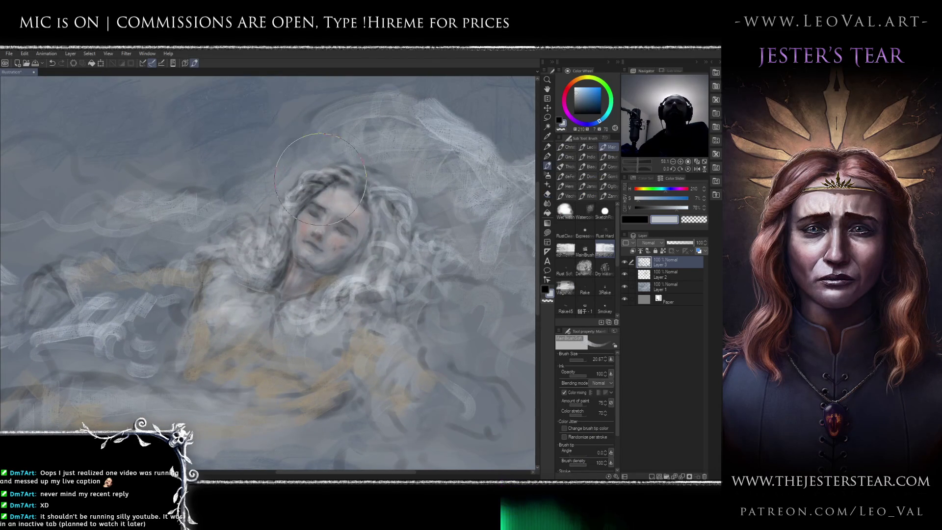
Shrink the brush to 3.5 for fine hair strands and choose a muted red for the lips.
key("bracketleft")
key("bracketleft")
key("bracketleft")
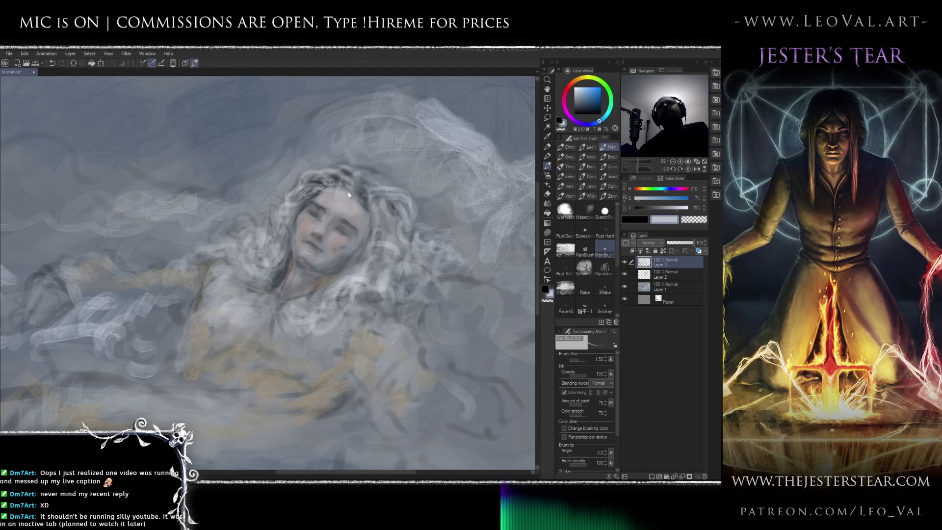
key("bracketleft")
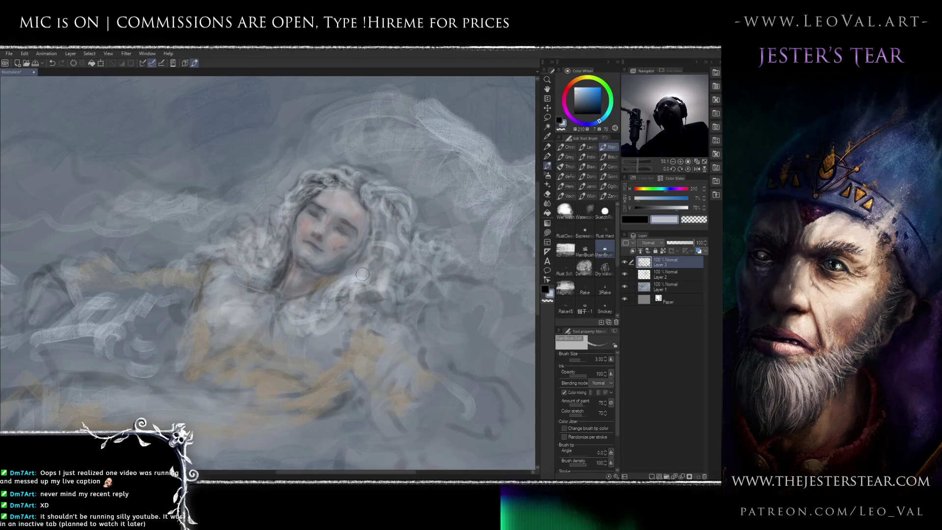
scroll(357, 243, "up", 2)
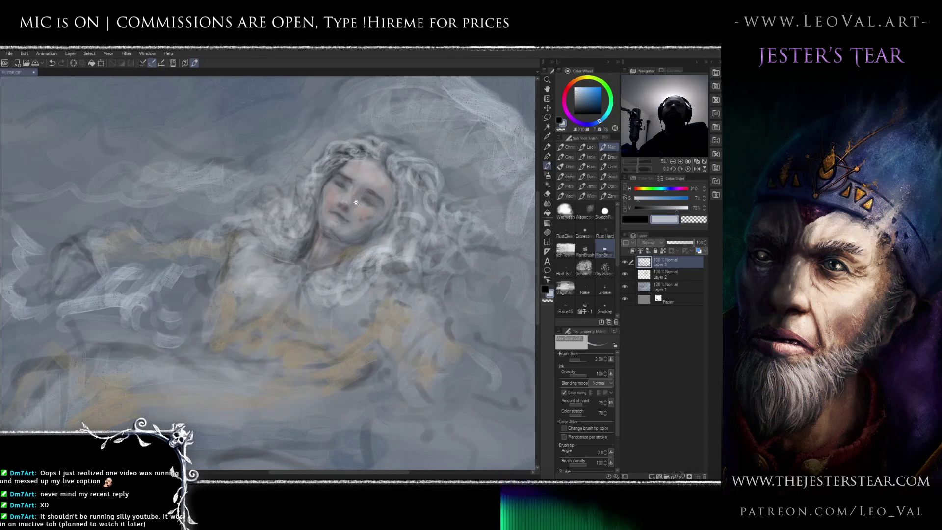
left_click(591, 96)
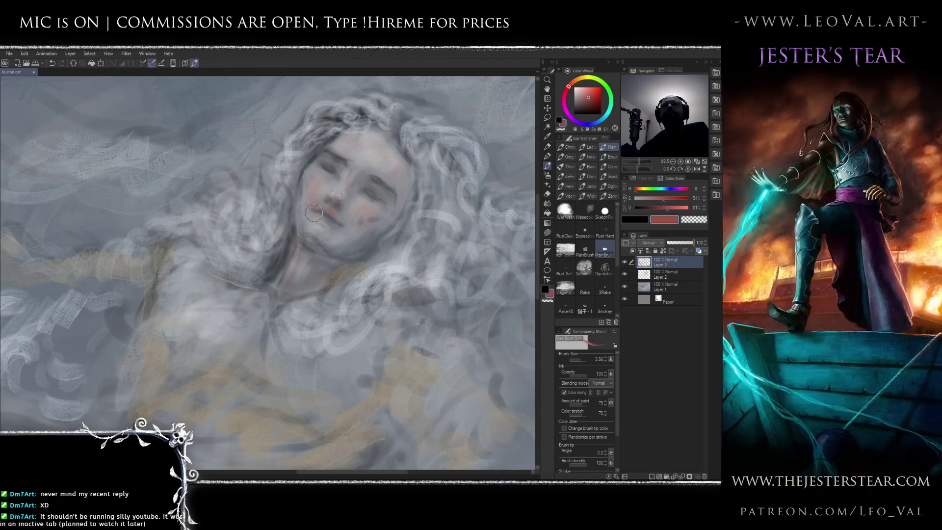
Deepen the lips with a darker red, then enlarge the brush to about 7.
left_click(590, 105)
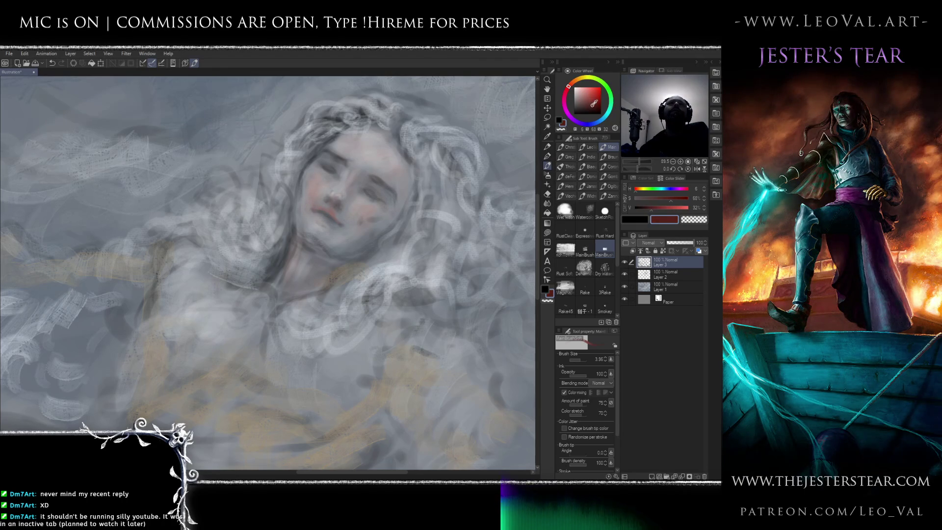
left_click_drag(326, 209, 333, 216)
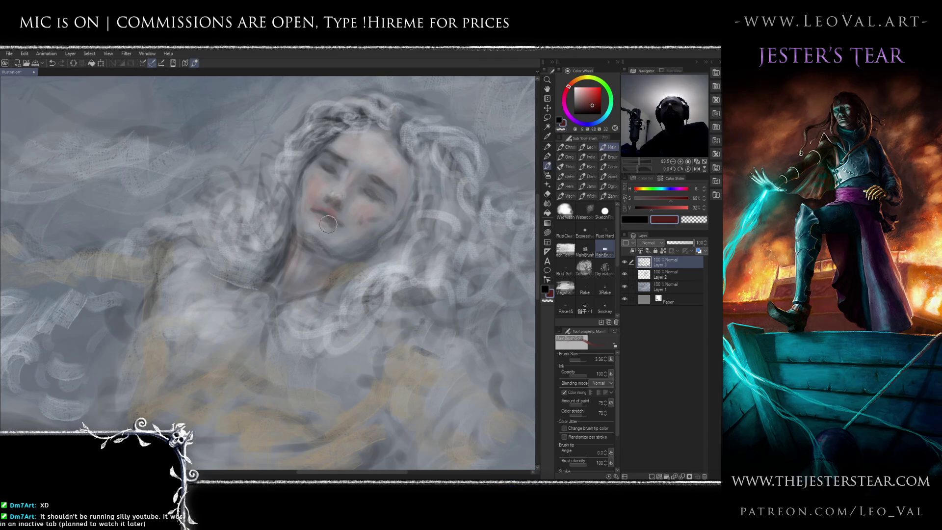
key("bracketright")
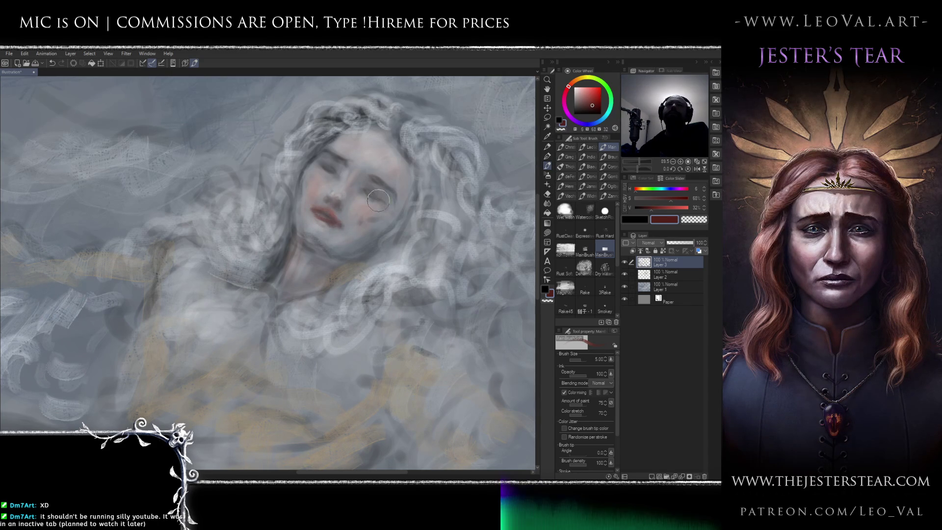
Add a faint pink-grey blush to the right cheek with a size-5 brush.
left_click(583, 88)
key("bracketleft")
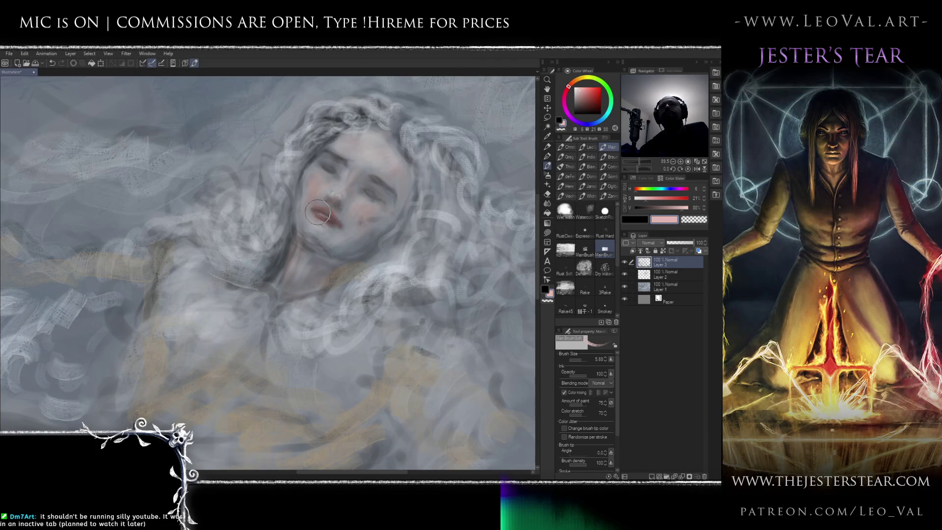
key("bracketleft")
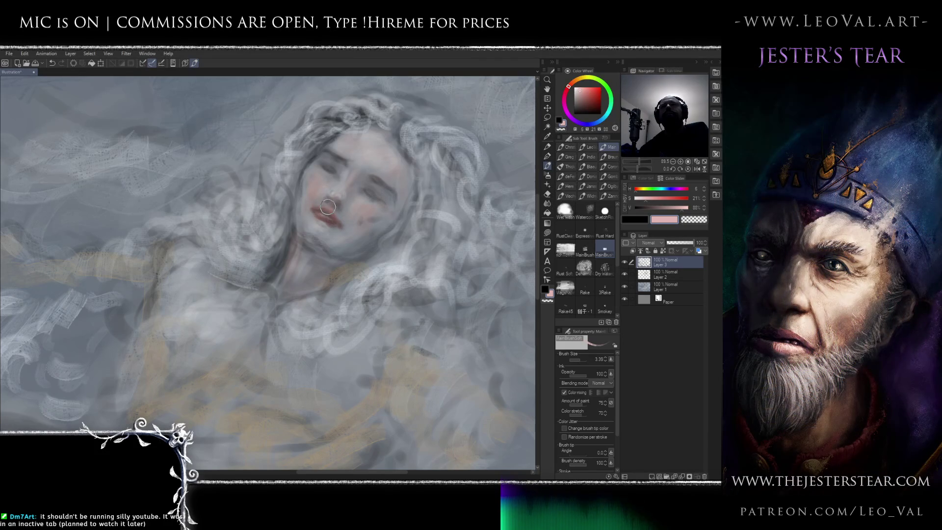
left_click(332, 218, "alt")
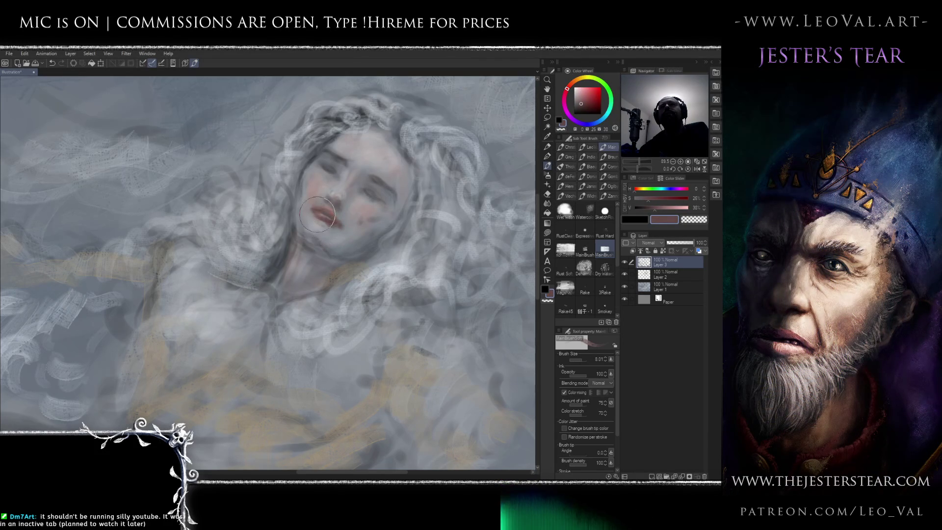
left_click(316, 193, "alt")
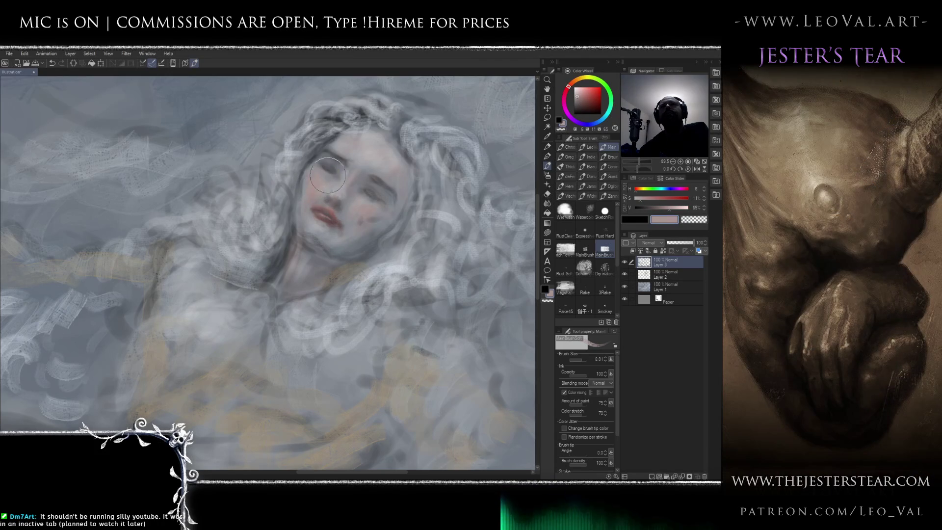
left_click_drag(360, 196, 377, 217)
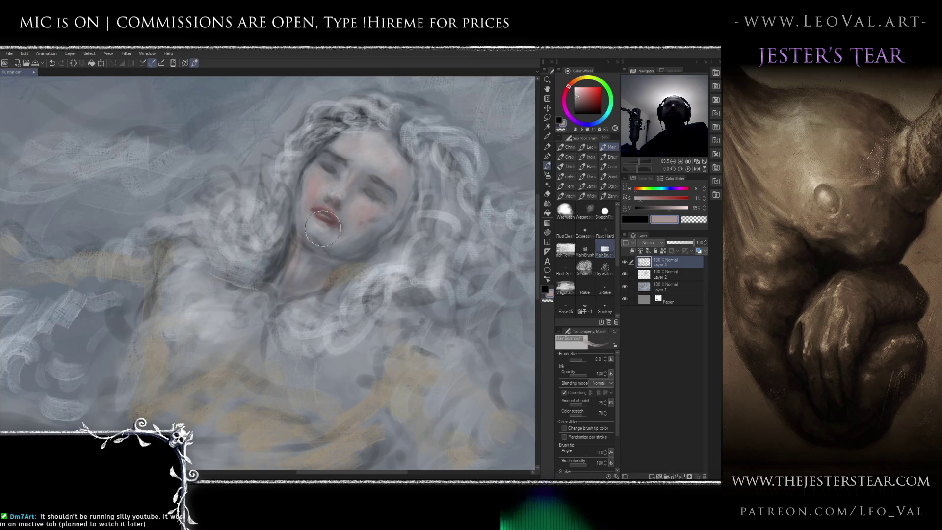
Work a dark muted red into the cheeks and eyes with a larger brush, blending them softly.
left_click(304, 221, "alt")
left_click(567, 93)
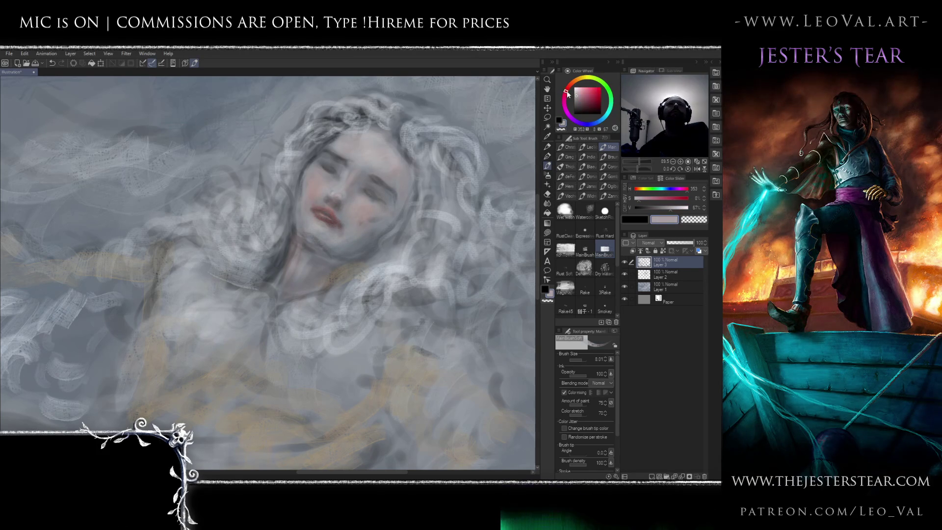
left_click(584, 105)
left_click(568, 87)
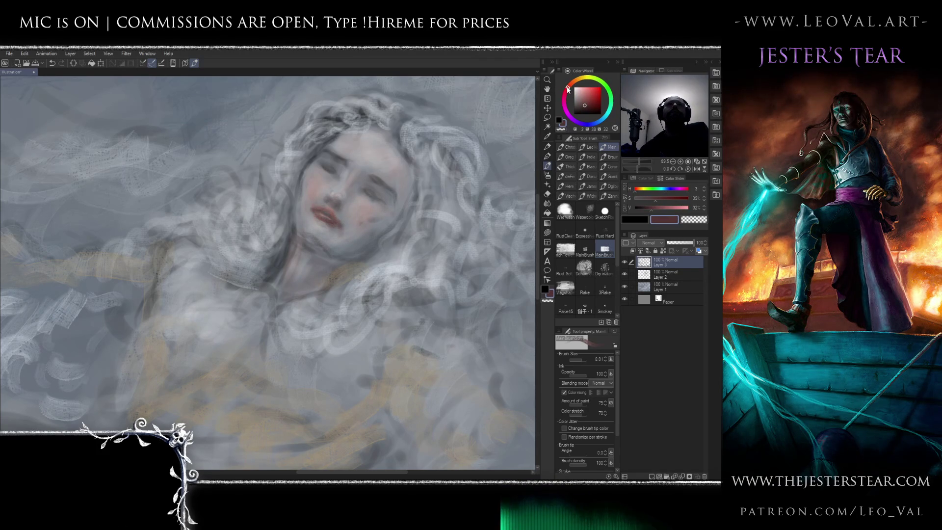
mouse_move(348, 255)
left_mouse_down()
mouse_move(296, 212)
mouse_move(300, 262)
mouse_move(307, 248)
mouse_move(349, 267)
mouse_move(363, 245)
mouse_move(319, 260)
mouse_move(297, 255)
mouse_move(314, 265)
mouse_move(275, 241)
mouse_move(373, 265)
mouse_move(368, 186)
mouse_move(397, 194)
mouse_move(398, 177)
mouse_move(403, 197)
left_mouse_up()
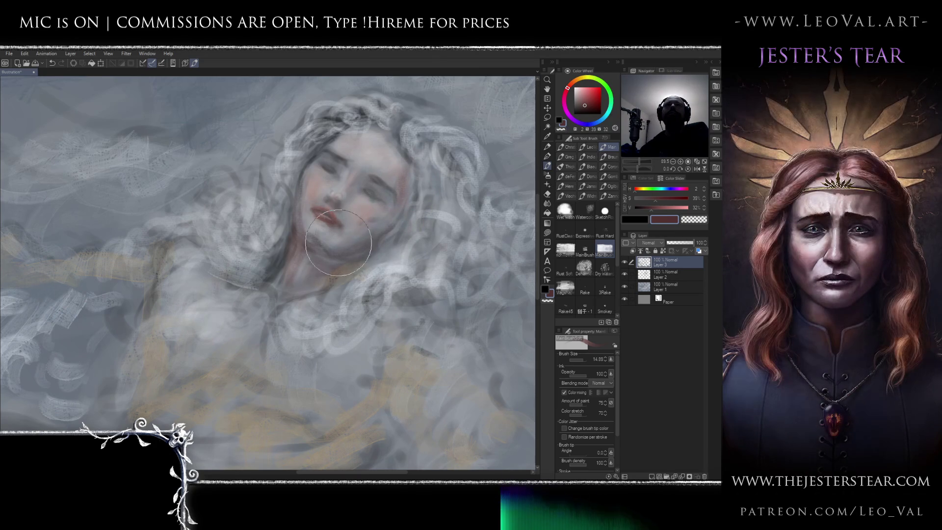
mouse_move(339, 186)
left_mouse_down()
mouse_move(301, 197)
mouse_move(343, 162)
mouse_move(300, 181)
mouse_move(332, 135)
mouse_move(298, 184)
left_mouse_up()
scroll(306, 261, "down", 2)
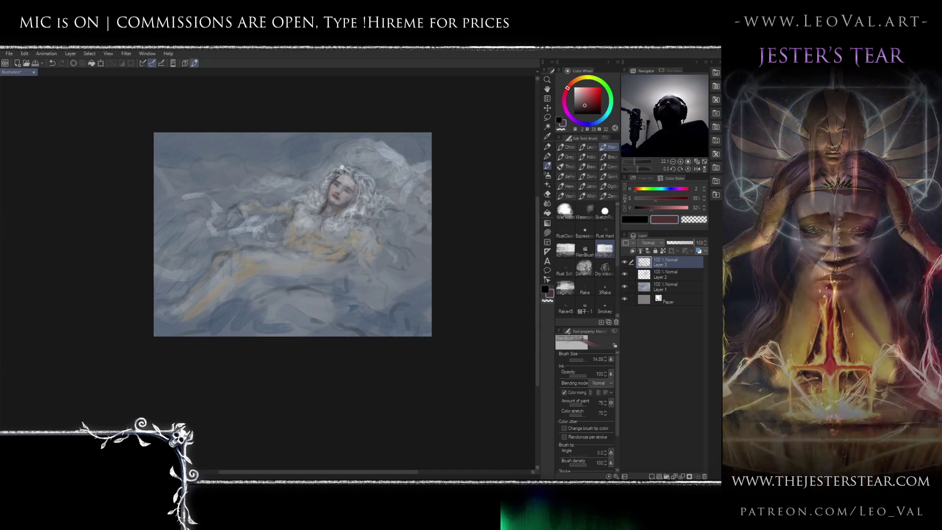
Zoom in on the face and sample the pale mauve-grey cheek tone at brush size 5.4.
scroll(361, 184, "up", 5)
scroll(360, 184, "up", 2)
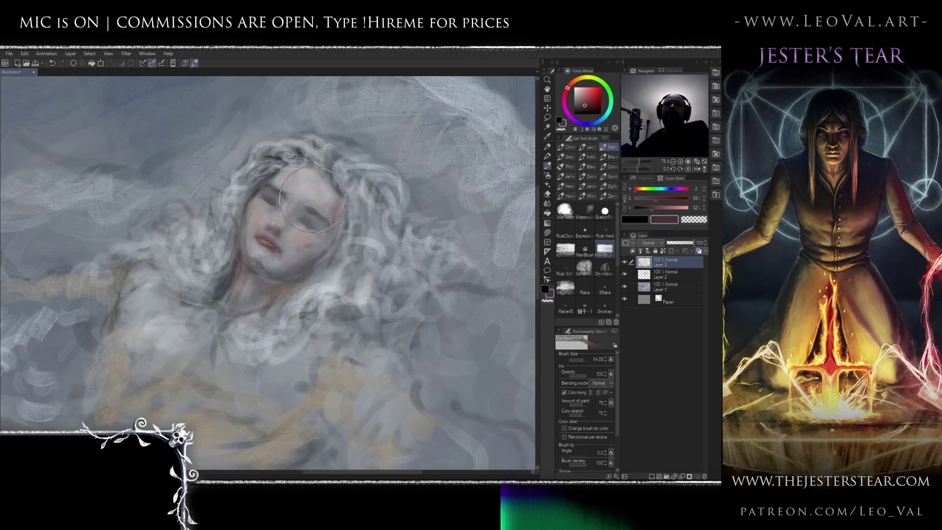
scroll(286, 217, "up", 2)
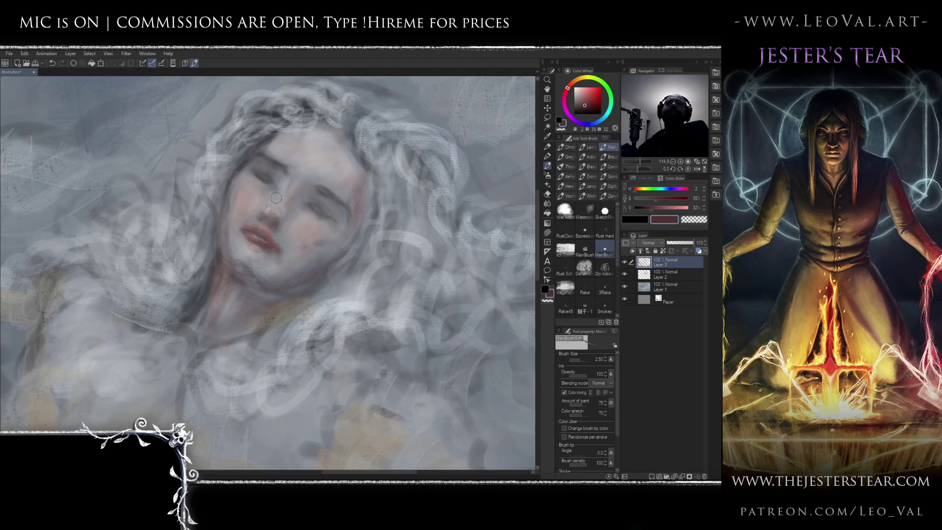
left_click(254, 199, "alt")
left_click(254, 198, "alt")
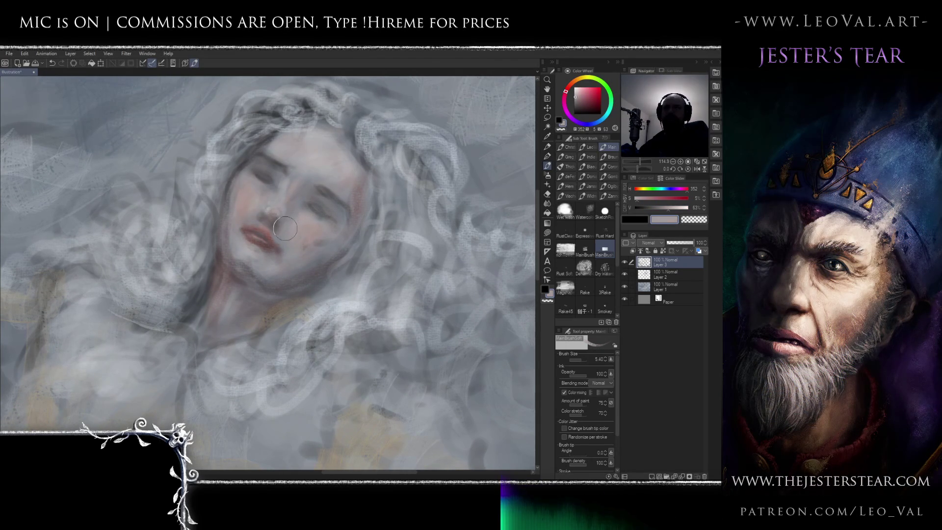
key("m")
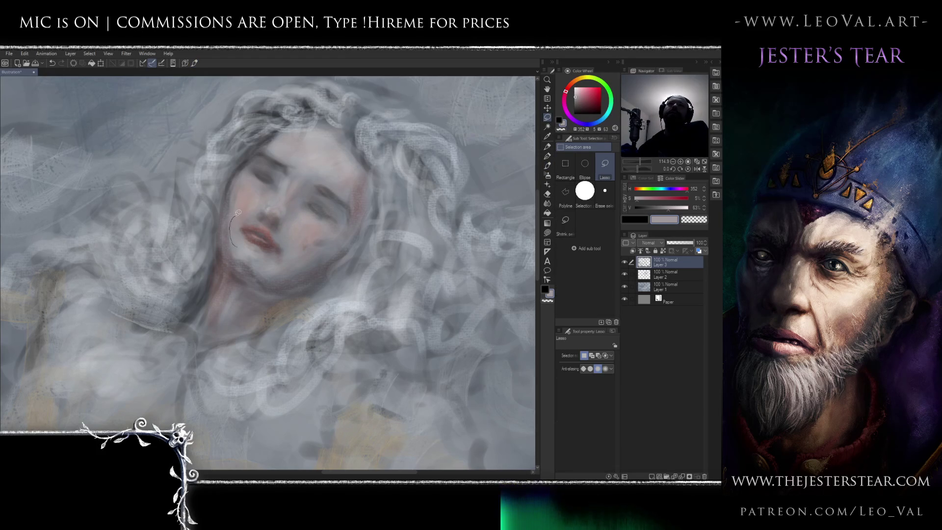
mouse_move(253, 215)
left_mouse_down()
mouse_move(275, 225)
mouse_move(294, 260)
left_mouse_up()
key("j")
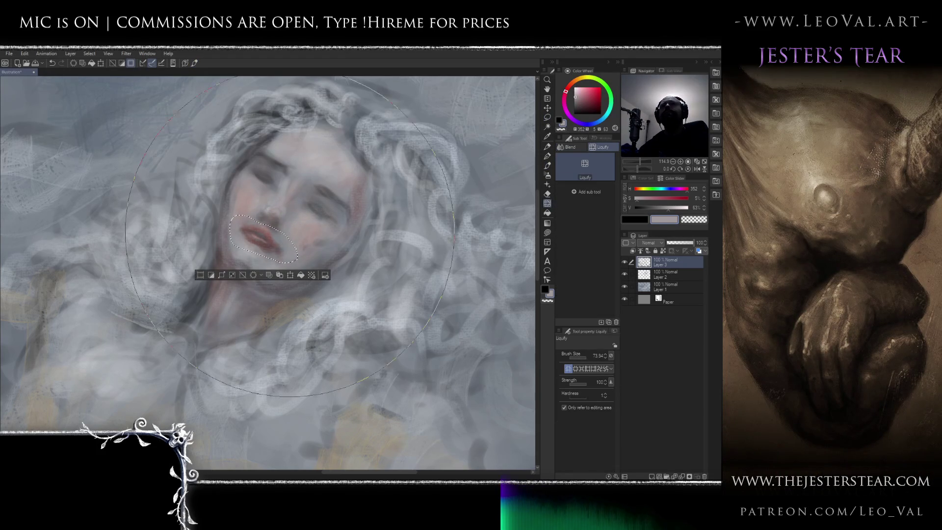
key("ctrl+d")
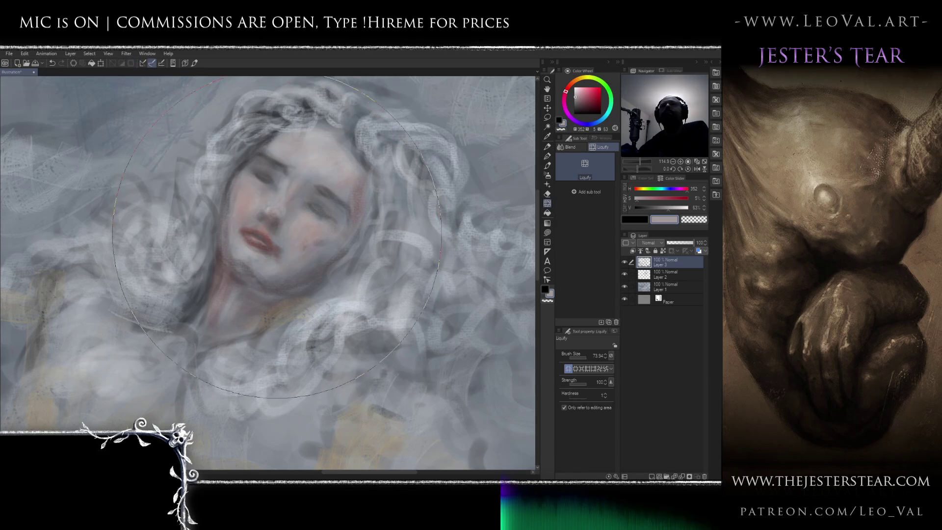
key("b")
left_click_drag(257, 219, 275, 221, "ctrl+alt")
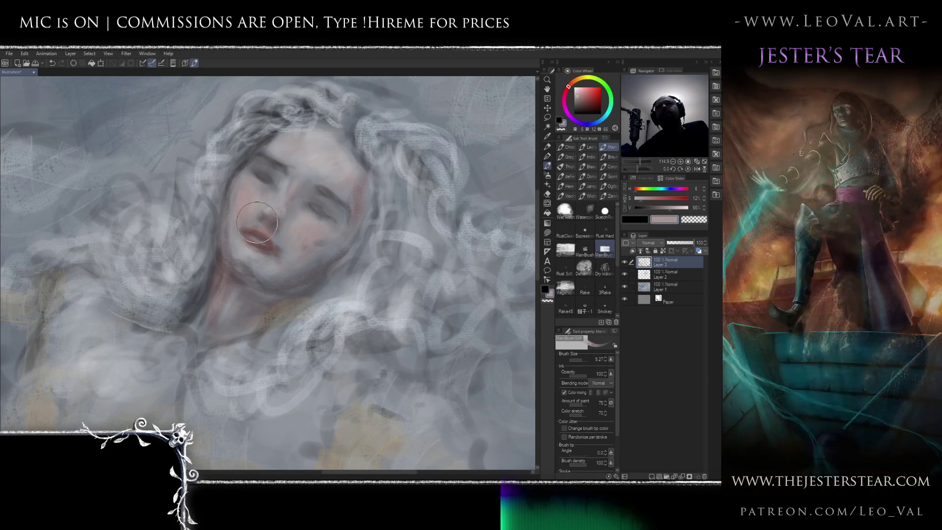
Soften the left eye and cheek shading, repaint the jaw and chin, and switch to muted purple-grey.
mouse_move(255, 210)
left_mouse_down()
mouse_move(254, 177)
mouse_move(218, 211)
mouse_move(236, 225)
mouse_move(227, 253)
mouse_move(231, 211)
left_mouse_up()
mouse_move(222, 257)
left_mouse_down()
mouse_move(238, 246)
mouse_move(281, 266)
mouse_move(238, 250)
mouse_move(256, 267)
mouse_move(250, 262)
left_mouse_up()
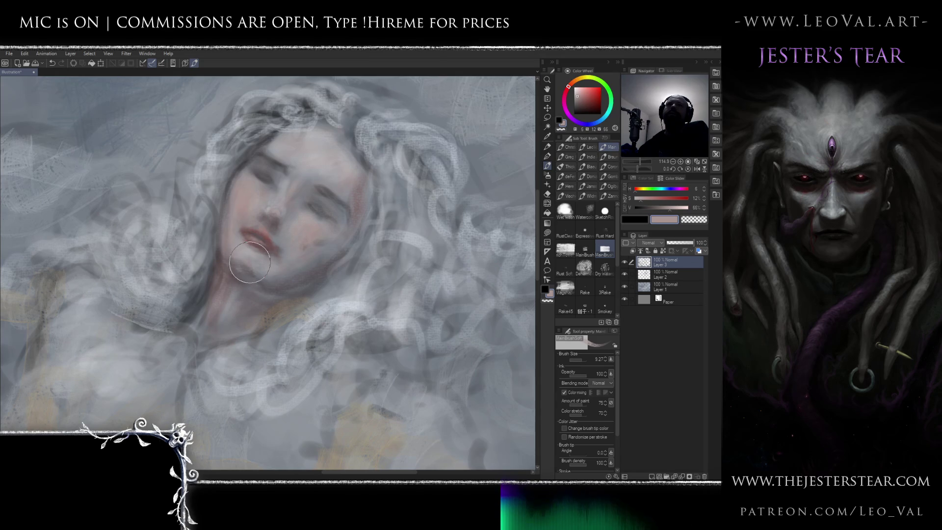
left_click(294, 270, "alt")
left_click_drag(304, 274, 223, 266)
left_click(222, 266, "alt")
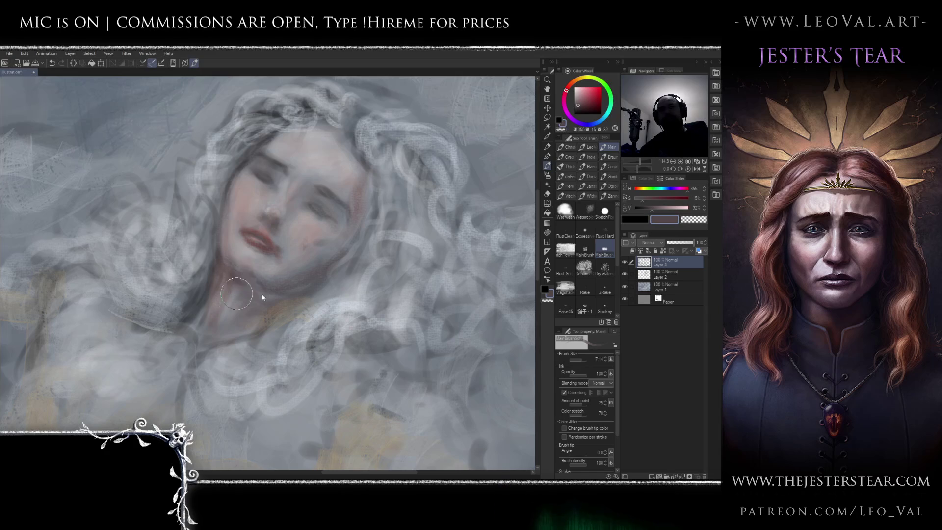
mouse_move(215, 281)
left_mouse_down()
mouse_move(236, 281)
mouse_move(199, 321)
mouse_move(211, 284)
mouse_move(187, 319)
left_mouse_up()
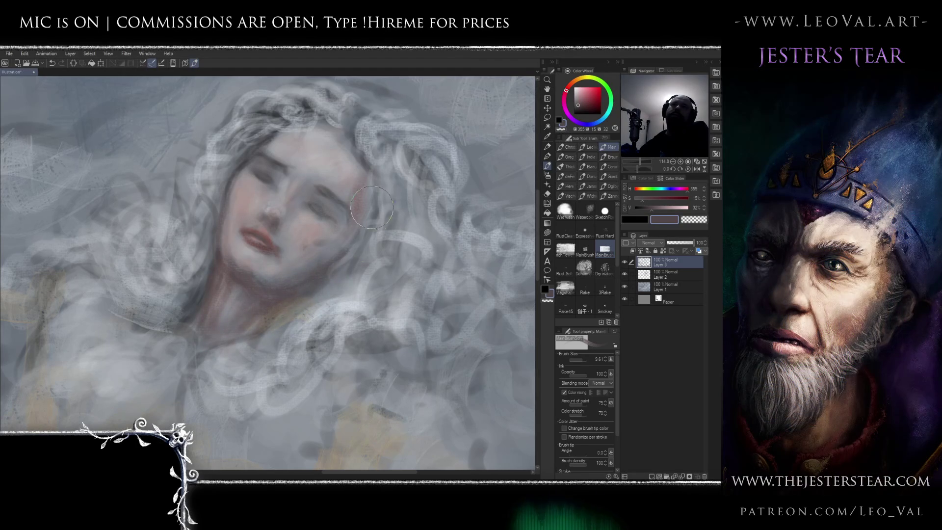
Sample the cheek's grey-violet and shift it to a dark red, with a slightly smaller brush.
left_click(324, 202, "alt")
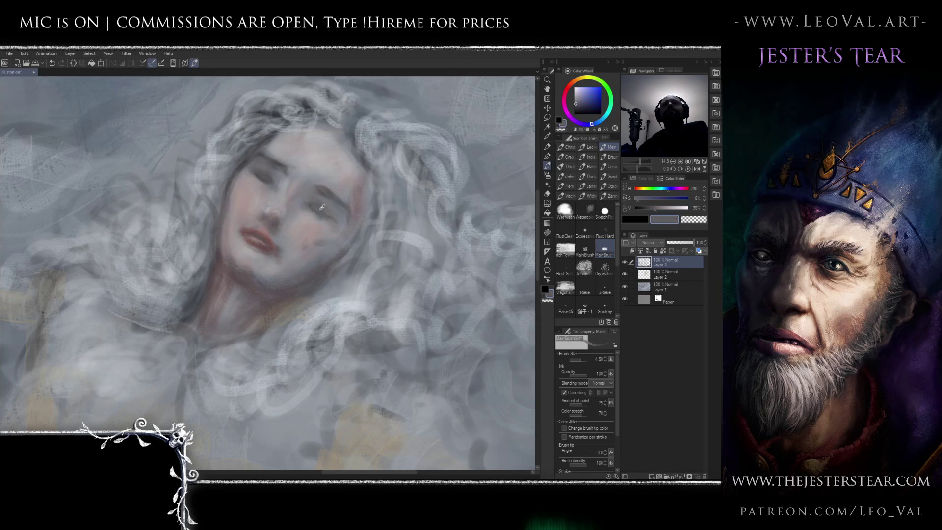
left_click(567, 112)
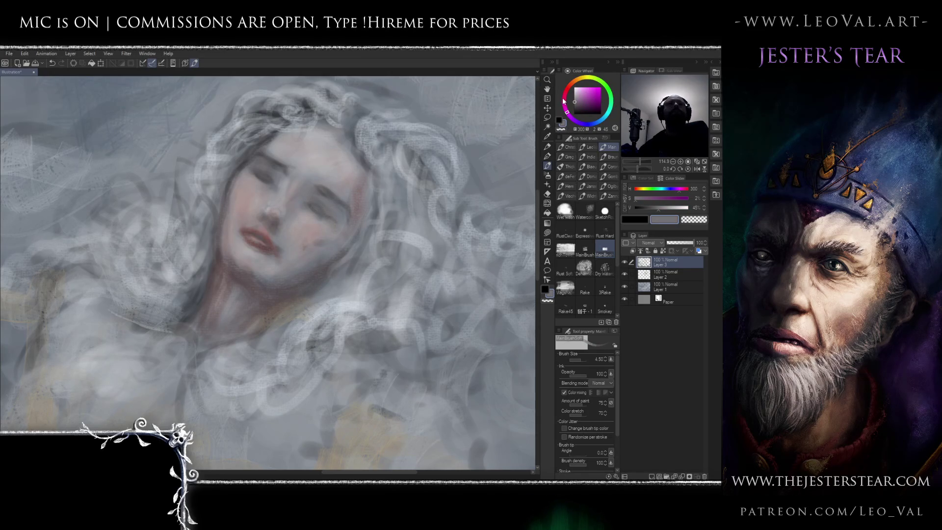
left_click(564, 98)
left_click(596, 104)
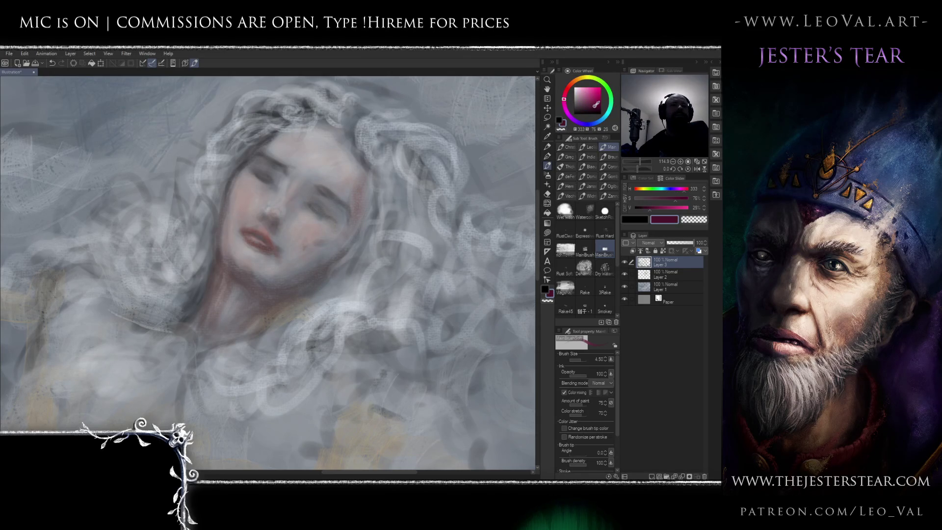
left_click(567, 88)
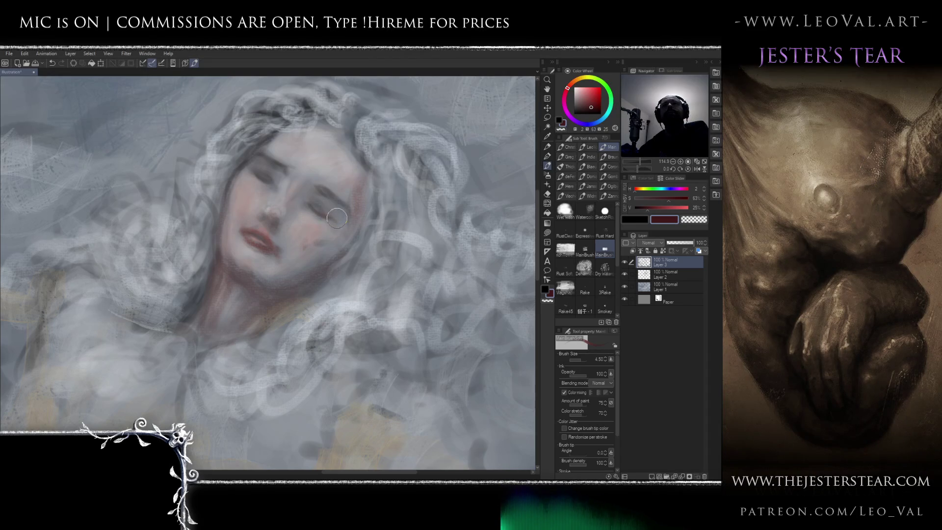
key("bracketleft")
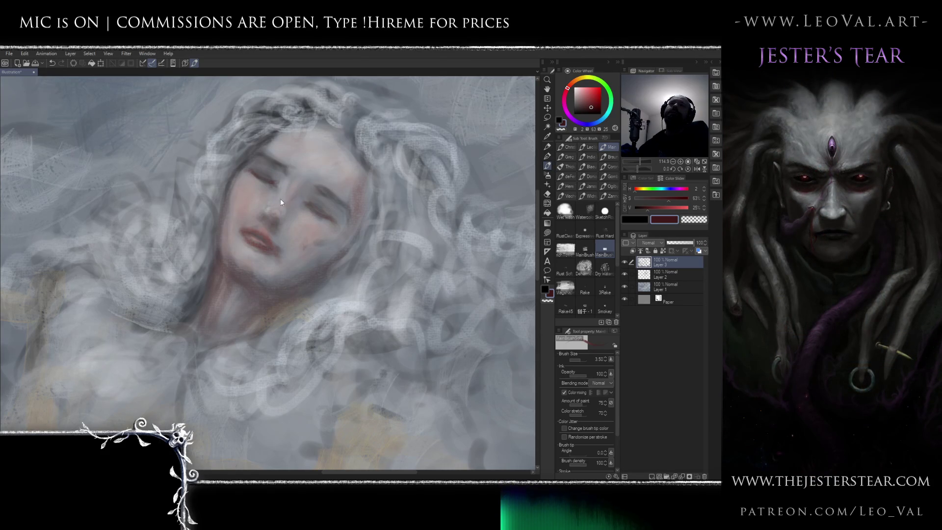
Lighten above the left eye in grey-lavender and pick a pale grey-violet from the forehead for the nose.
left_click(306, 176, "alt")
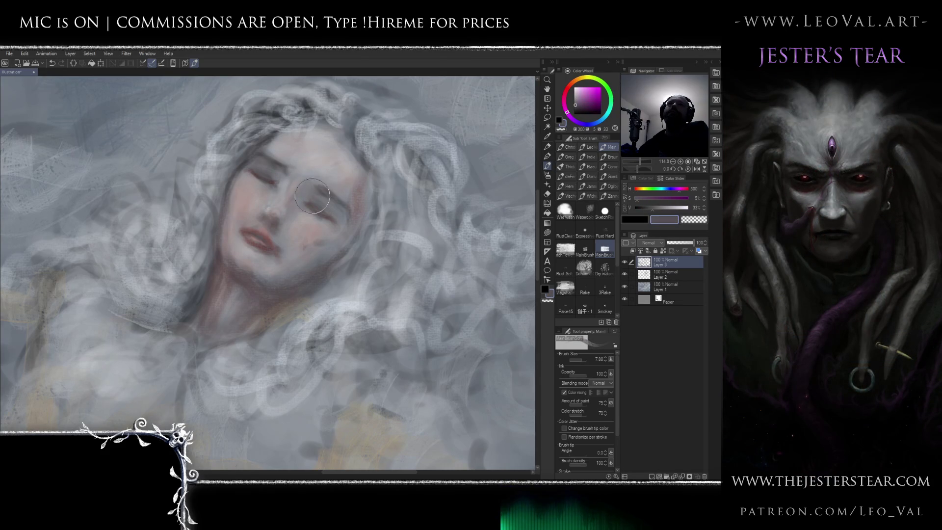
left_click_drag(287, 175, 278, 184)
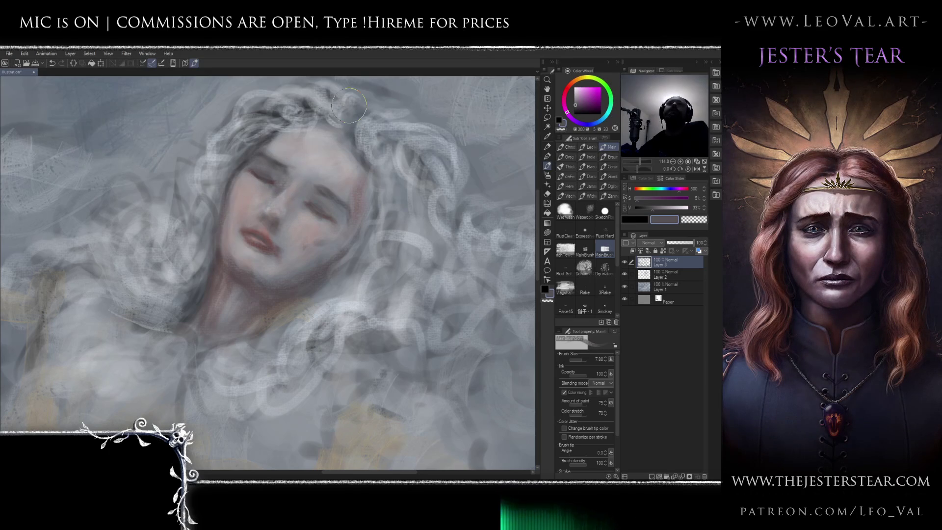
left_click(329, 150, "alt")
left_click(329, 151, "alt")
key("bracketleft")
key("bracketleft")
key("bracketleft")
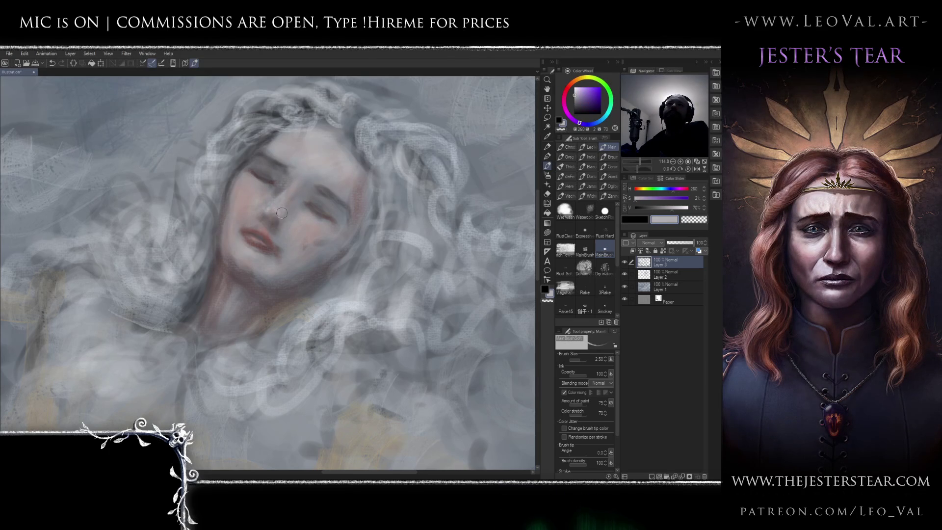
key("bracketright")
key("bracketright")
key("bracketright")
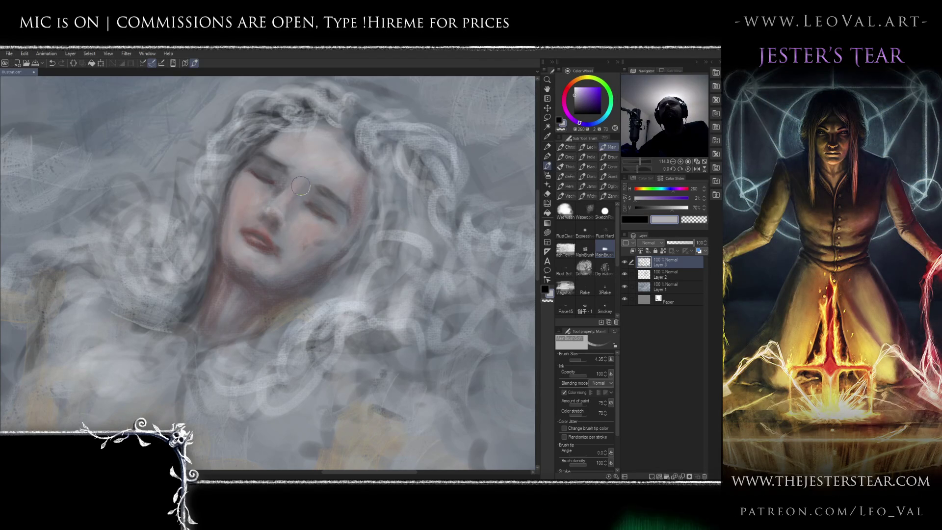
key("bracketright")
key("bracketright")
key("bracketright")
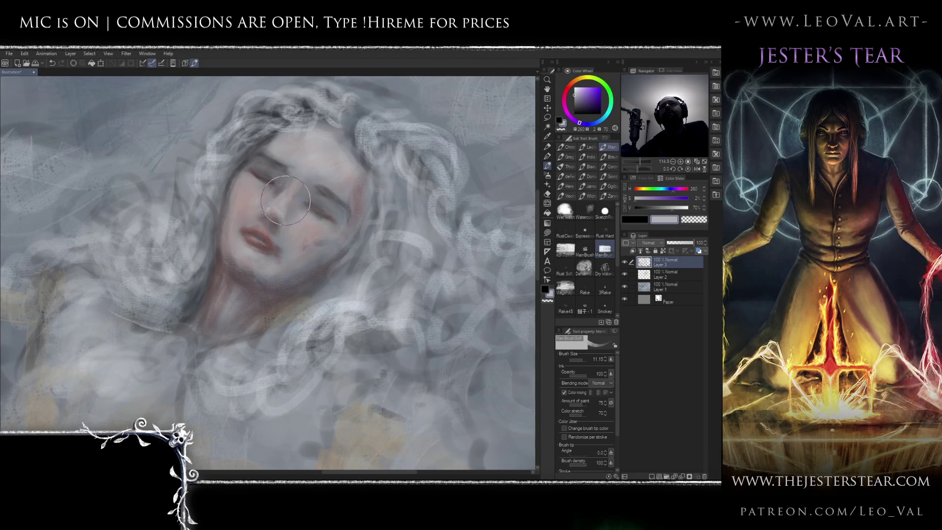
key("bracketleft")
key("bracketleft")
key("bracketleft")
Sample the dark red beside the lips and deepen it toward a darker orange-red for lip work.
left_click(264, 218, "alt")
key("bracketleft")
key("bracketleft")
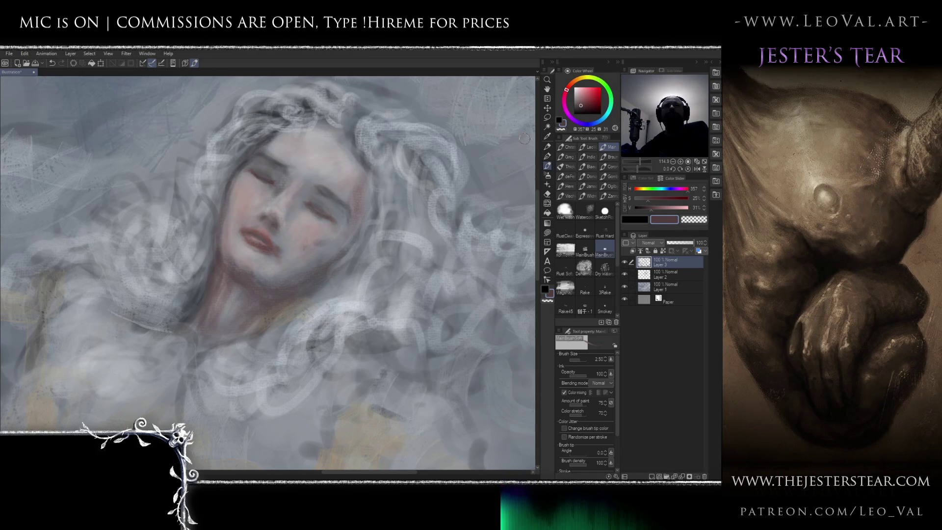
left_click(569, 88)
left_click(589, 107)
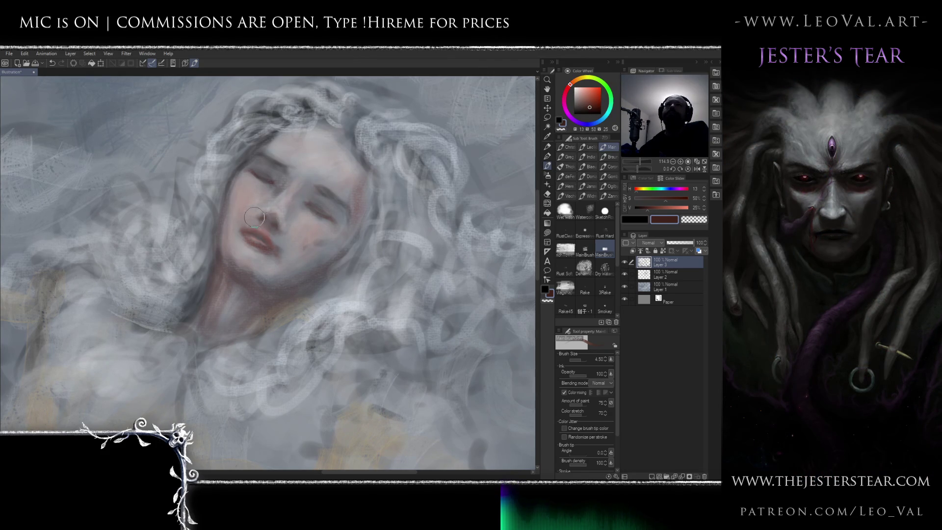
key("bracketleft")
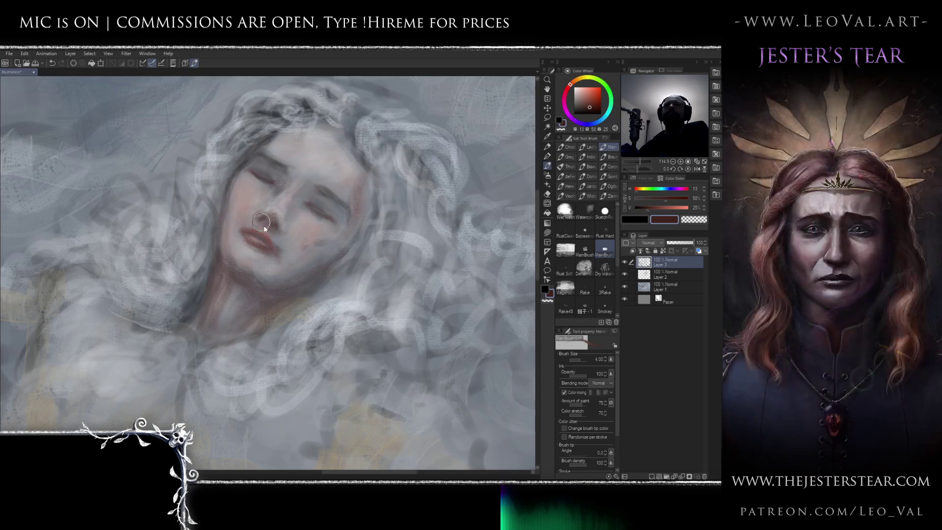
key("bracketright")
key("bracketright")
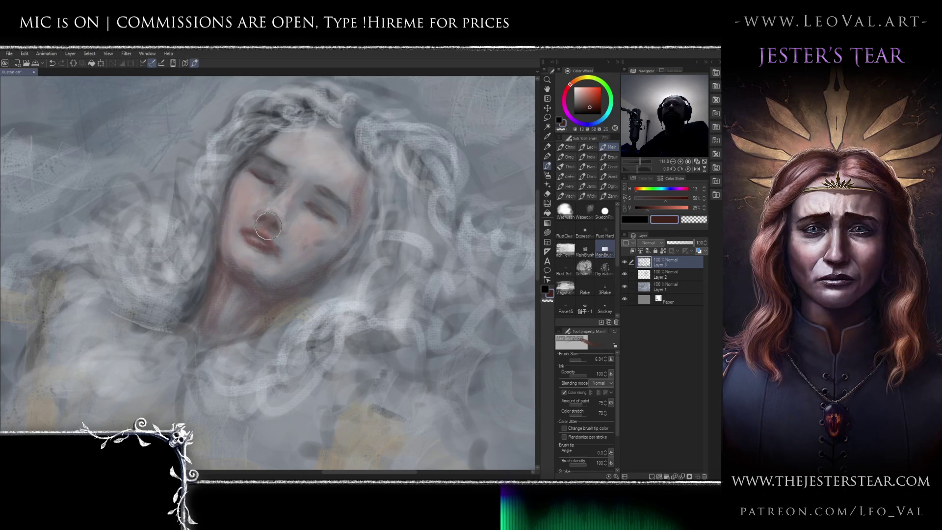
key("bracketright")
key("bracketright")
key("bracketright")
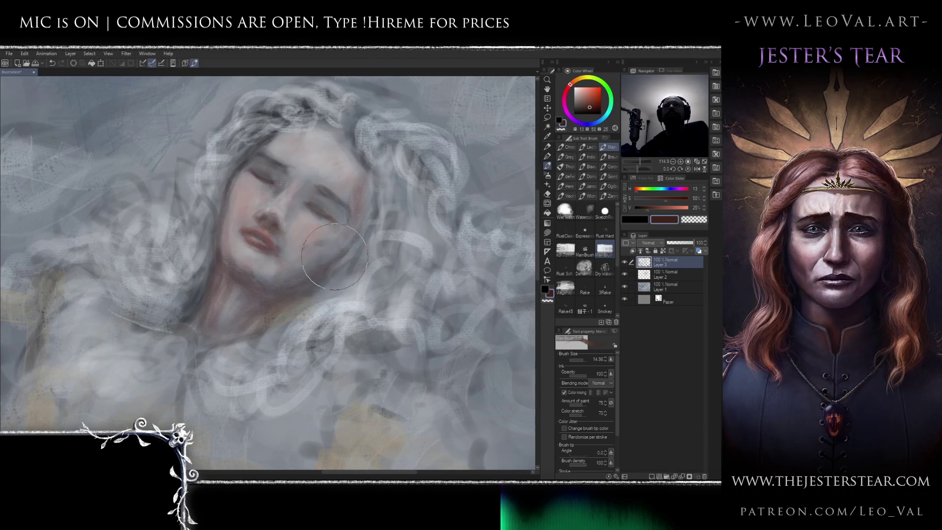
Soften the chin with a blue-grey, then sample the cheek's pink and cool it to pinkish grey.
left_click(312, 267, "alt")
mouse_move(302, 271)
left_mouse_down()
mouse_move(250, 282)
mouse_move(274, 277)
left_mouse_up()
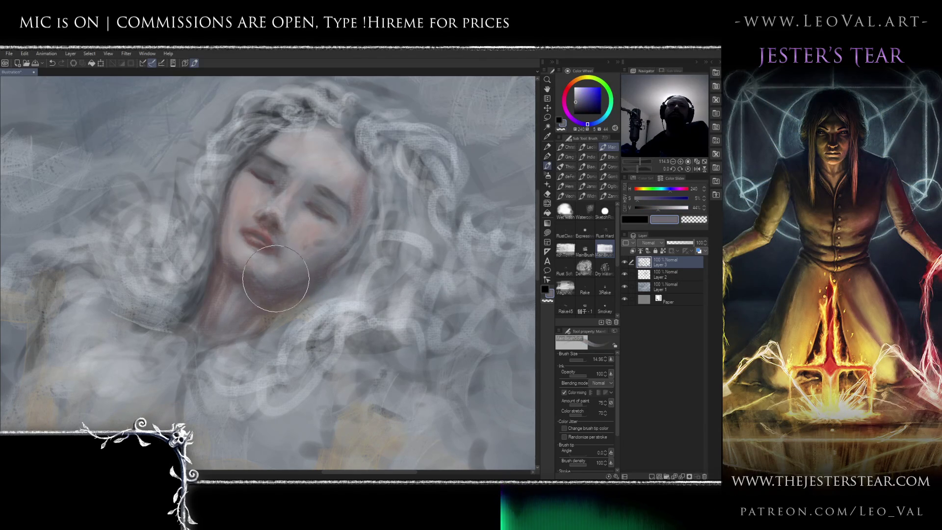
left_click(360, 198, "alt")
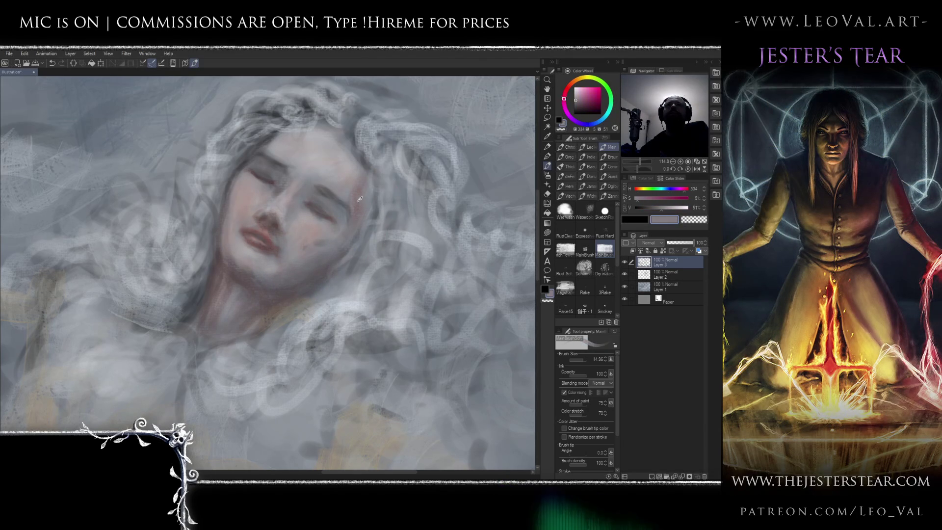
left_click(347, 186, "alt")
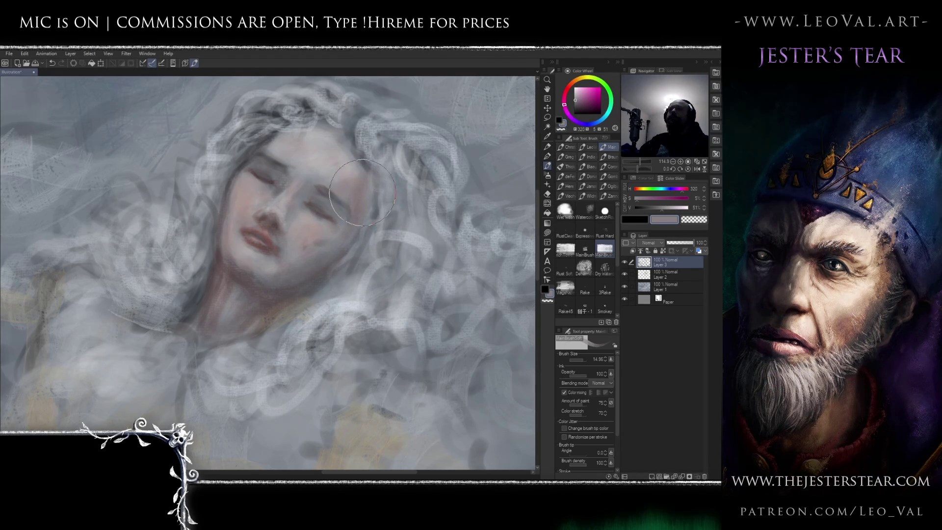
Pick a lighter skin tone for highlights, then sample and deepen the dark mauve from the eye.
scroll(363, 196, "down", 8)
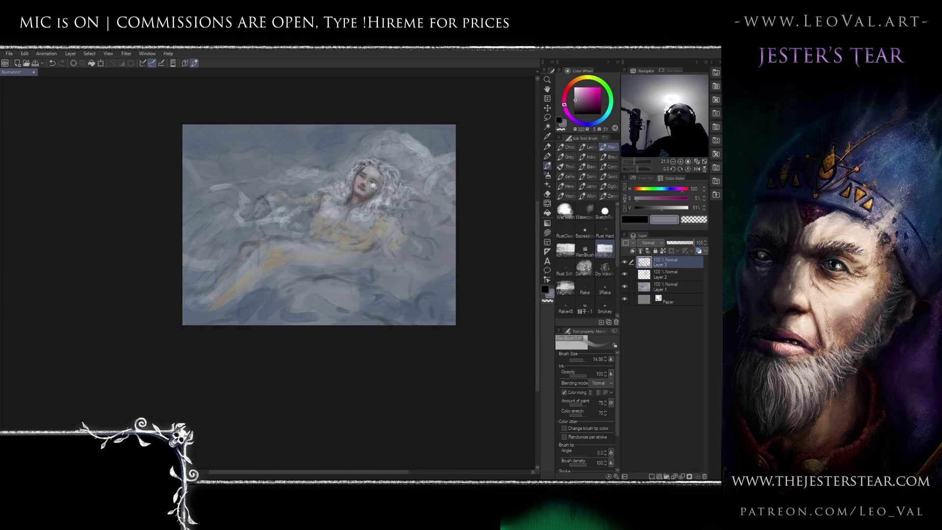
scroll(372, 192, "up", 8)
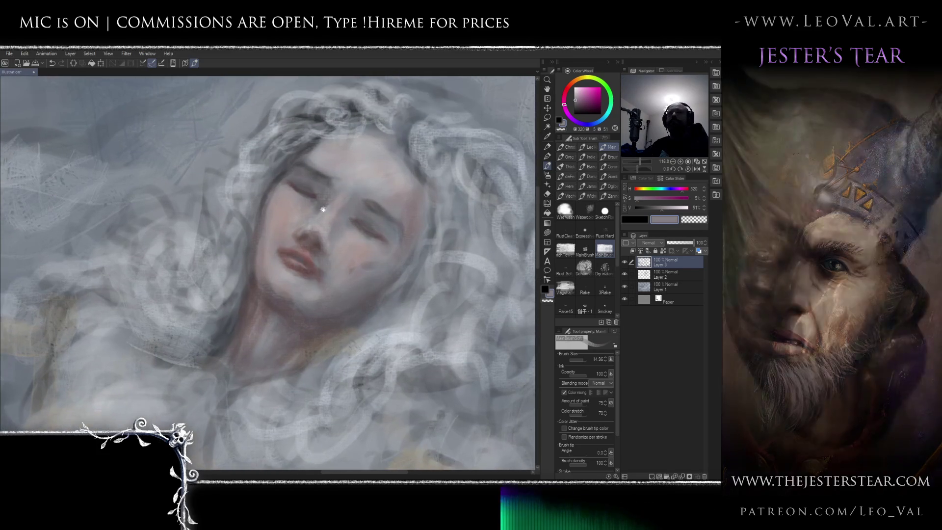
left_click(322, 208, "alt")
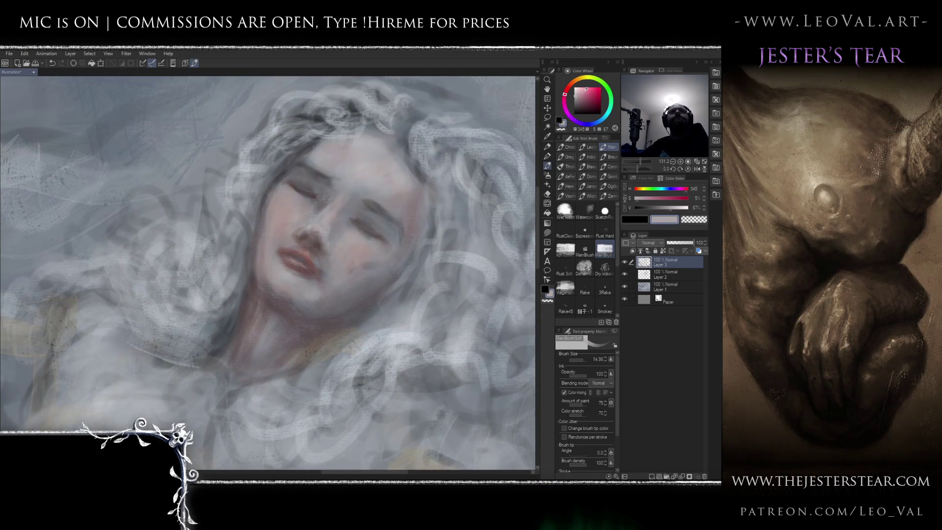
left_click(262, 274, "alt")
key("bracketleft")
key("bracketleft")
key("bracketleft")
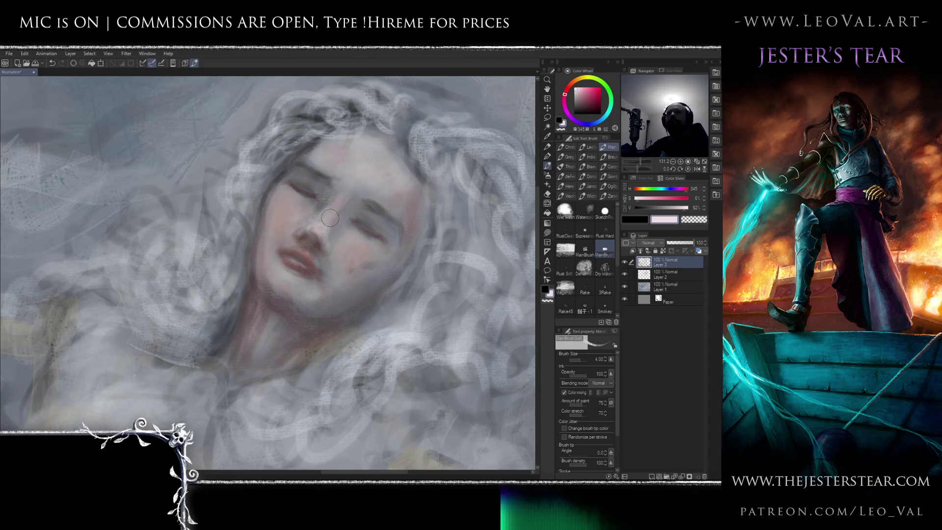
left_click(316, 196, "alt")
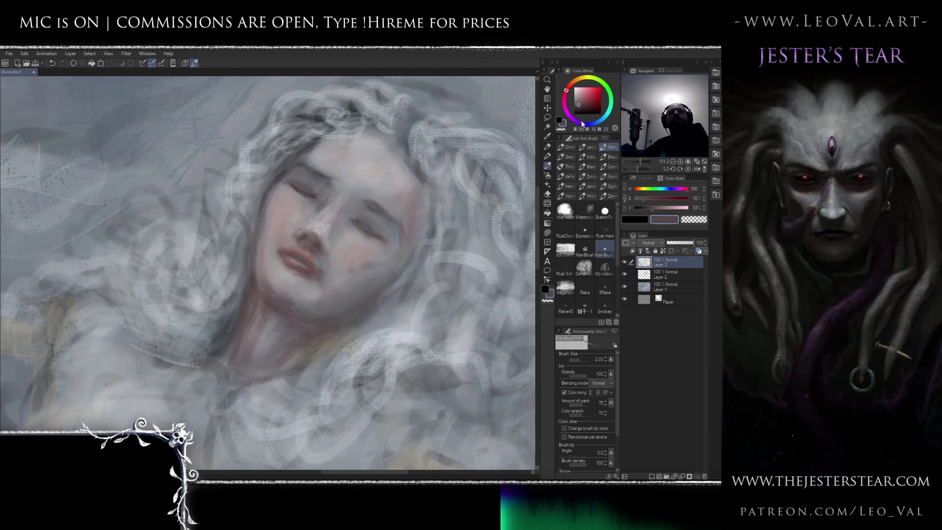
left_click(587, 105)
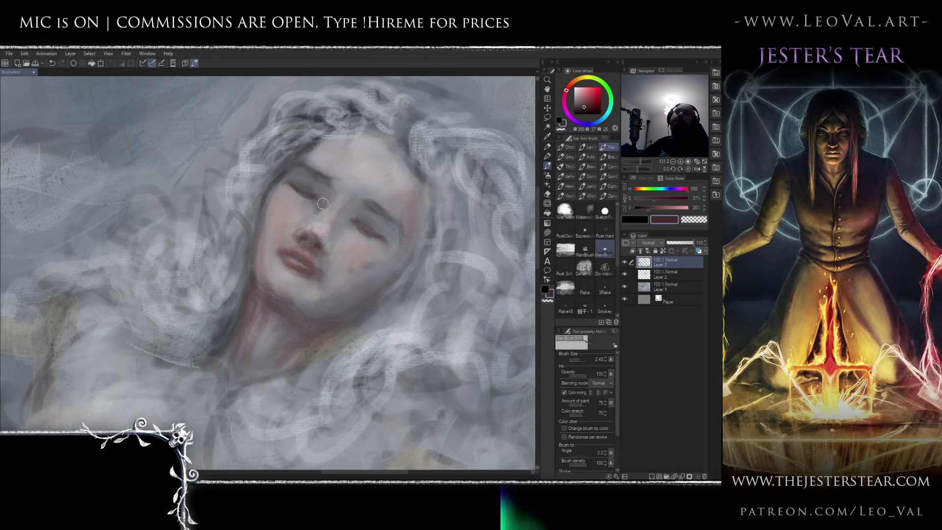
Work the nose and lips with a brush reduced to 6, sampling pale cheek and dark nostril tones.
mouse_move(323, 203)
left_mouse_down()
mouse_move(354, 200)
mouse_move(324, 201)
mouse_move(290, 164)
mouse_move(326, 179)
left_mouse_up()
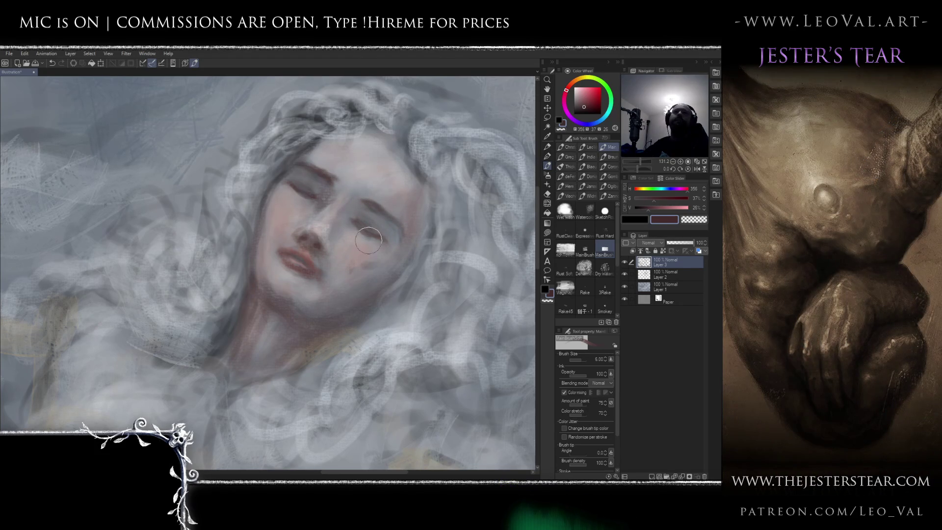
left_click_drag(359, 217, 322, 194, "ctrl+alt")
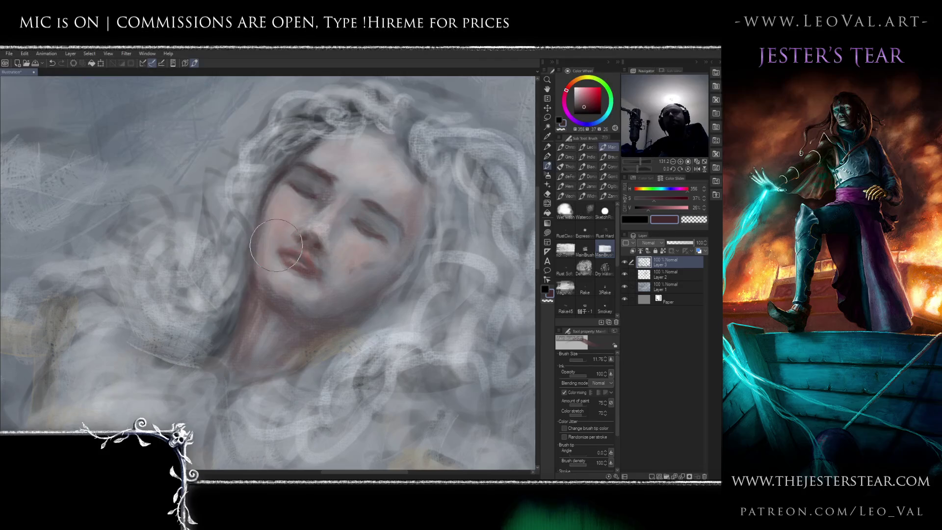
key("bracketleft")
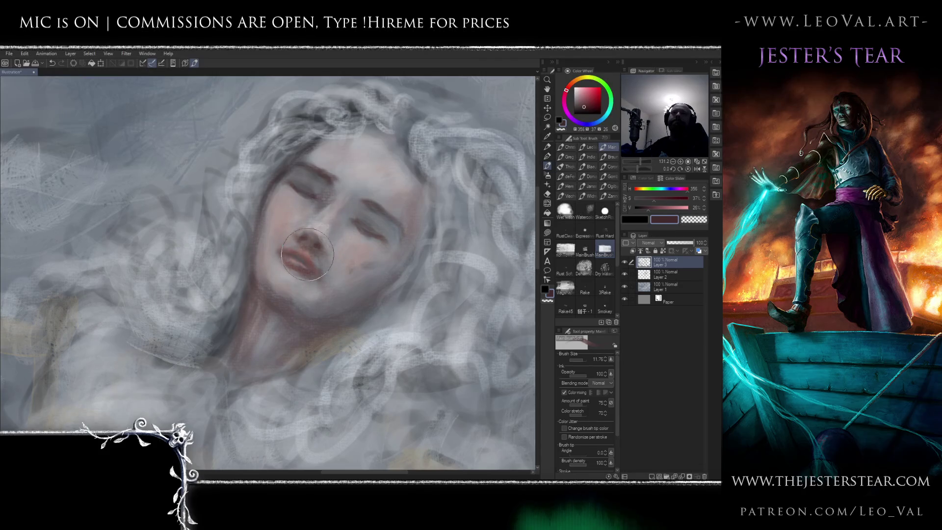
key("bracketleft")
key("bracketleft")
key("bracketleft")
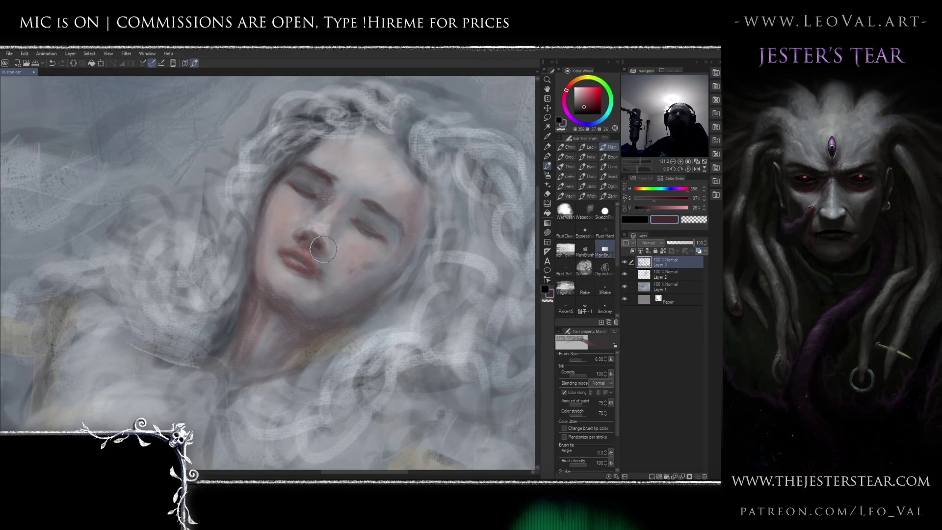
left_click(322, 224, "alt")
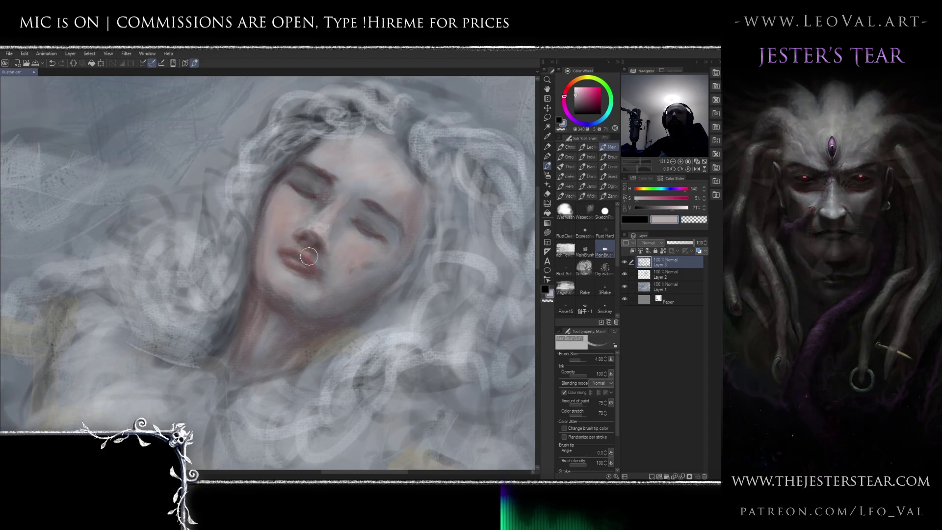
left_click_drag(321, 255, 327, 255)
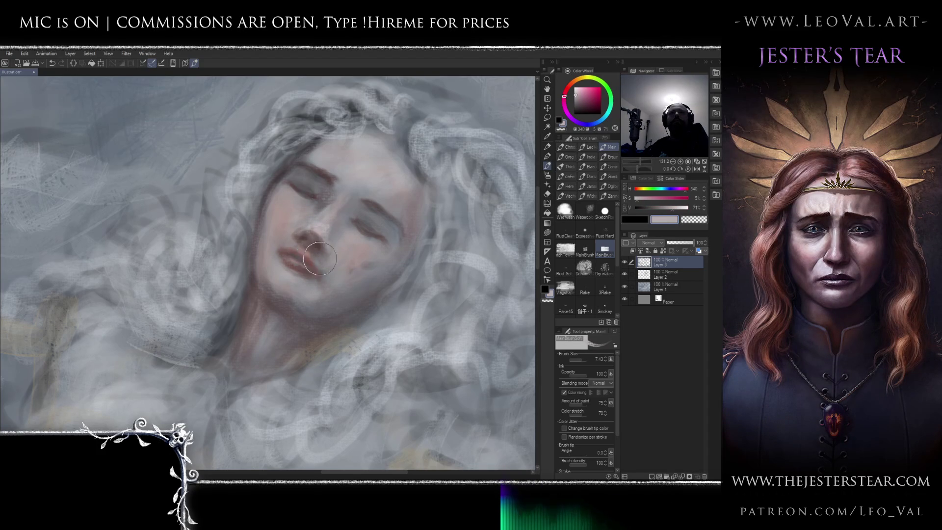
left_click(318, 237, "alt")
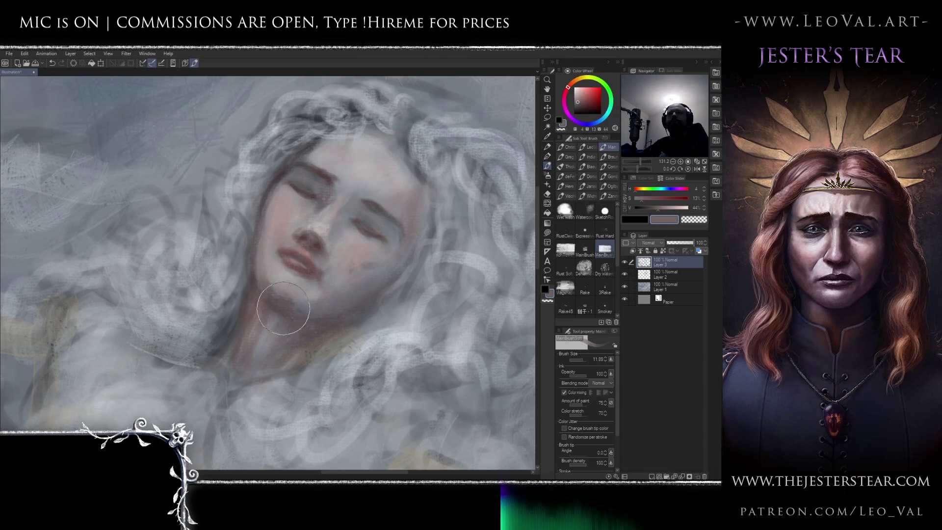
Shade the neck and chin in grey-mauve, darken the neck with deep red, and save with Ctrl+S.
left_click_drag(324, 275, 333, 275)
left_click(372, 229, "alt")
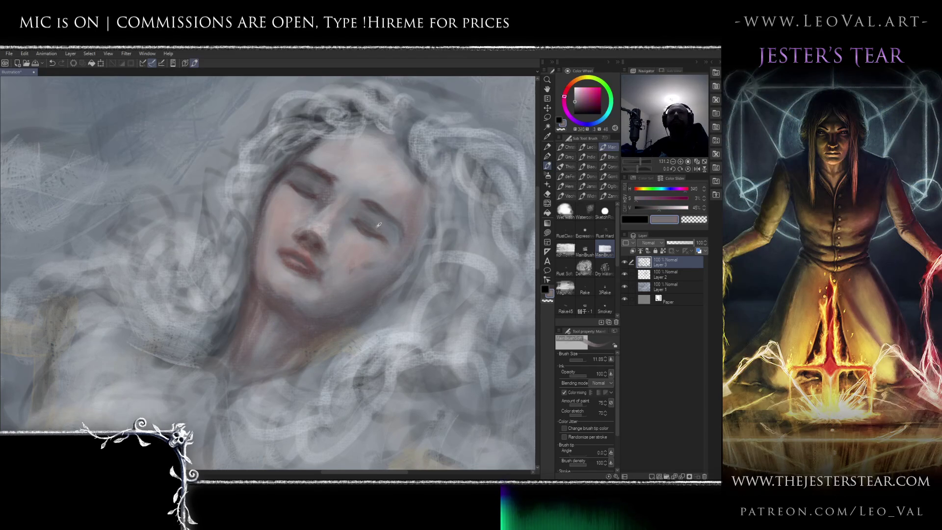
mouse_move(268, 305)
left_mouse_down()
mouse_move(252, 294)
mouse_move(252, 305)
mouse_move(261, 295)
mouse_move(308, 326)
mouse_move(351, 295)
mouse_move(361, 319)
left_mouse_up()
left_click(567, 89)
left_click(588, 109)
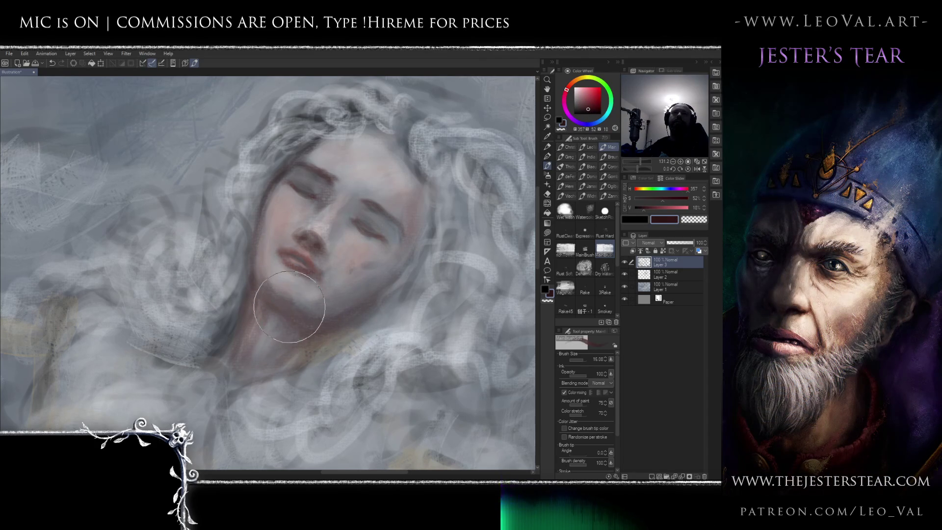
mouse_move(298, 371)
left_mouse_down()
mouse_move(302, 393)
mouse_move(304, 324)
mouse_move(279, 339)
mouse_move(260, 305)
mouse_move(266, 340)
left_mouse_up()
key("ctrl+s")
scroll(267, 340, "down", 8)
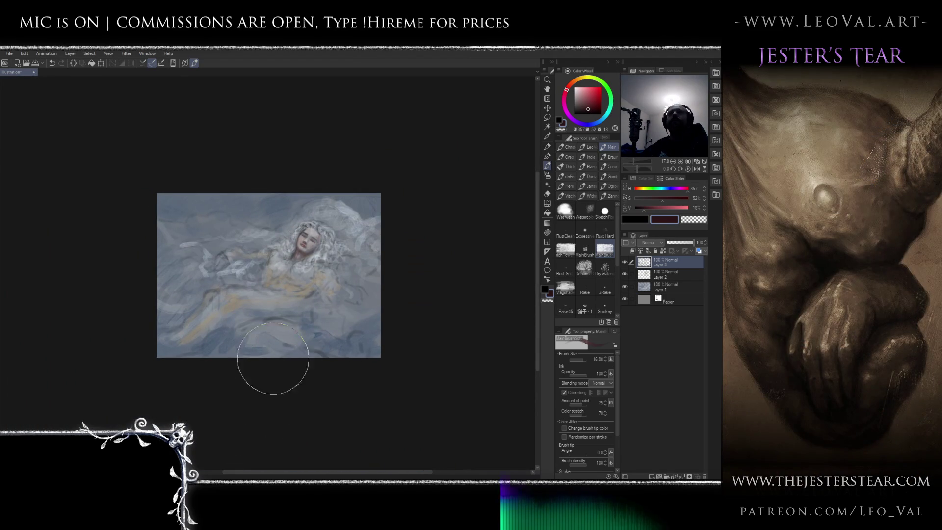
Zoom out and pan over the whole painting, enlarge the brush to 25, and pick a muted blue-grey.
scroll(288, 302, "up", 4)
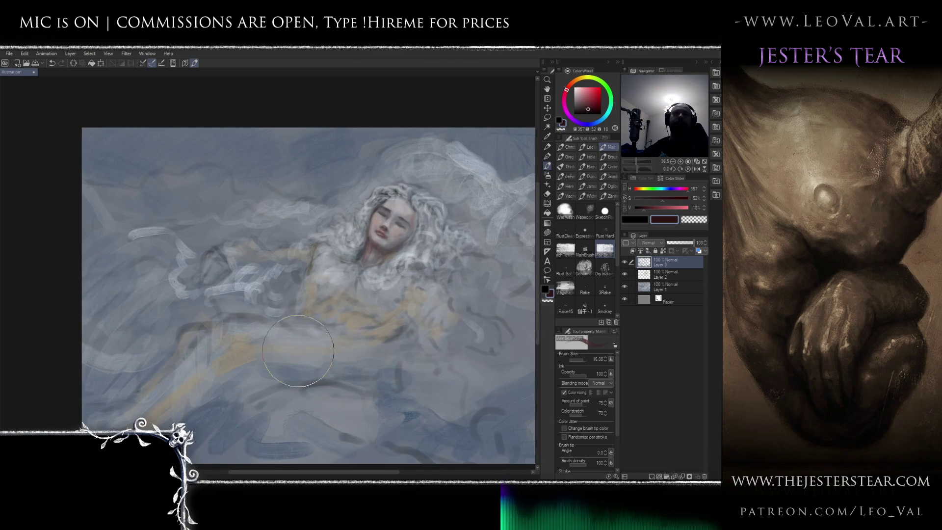
mouse_move(307, 315)
left_mouse_down()
mouse_move(246, 303)
mouse_move(277, 311)
left_mouse_up()
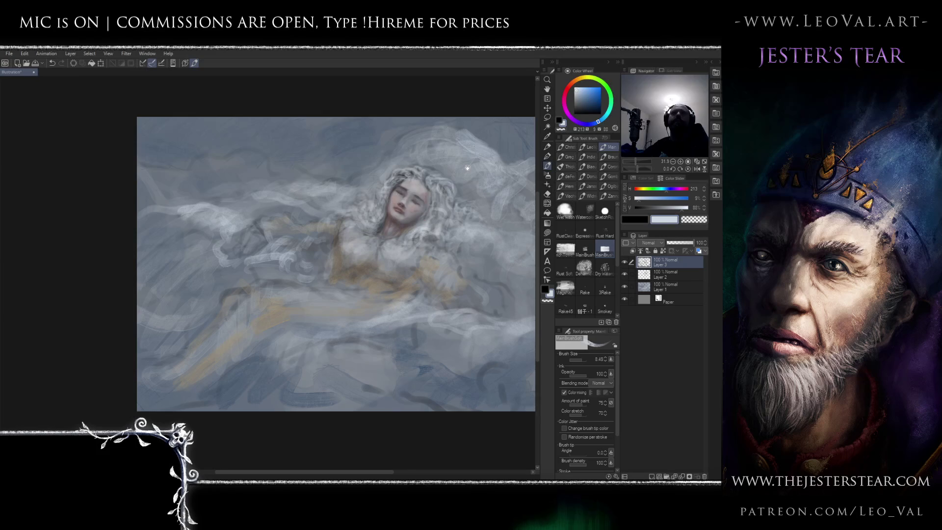
left_click_drag(465, 169, 388, 170)
key("bracketright")
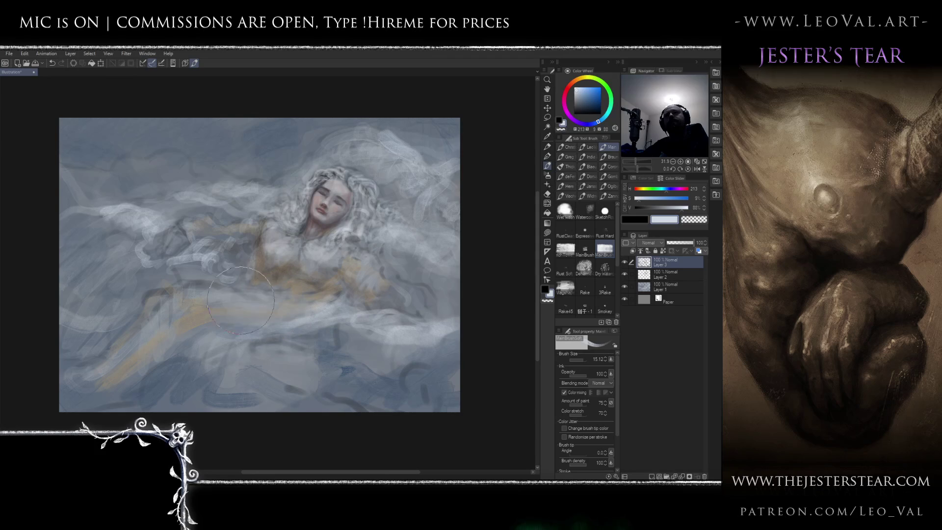
left_click_drag(252, 229, 310, 205)
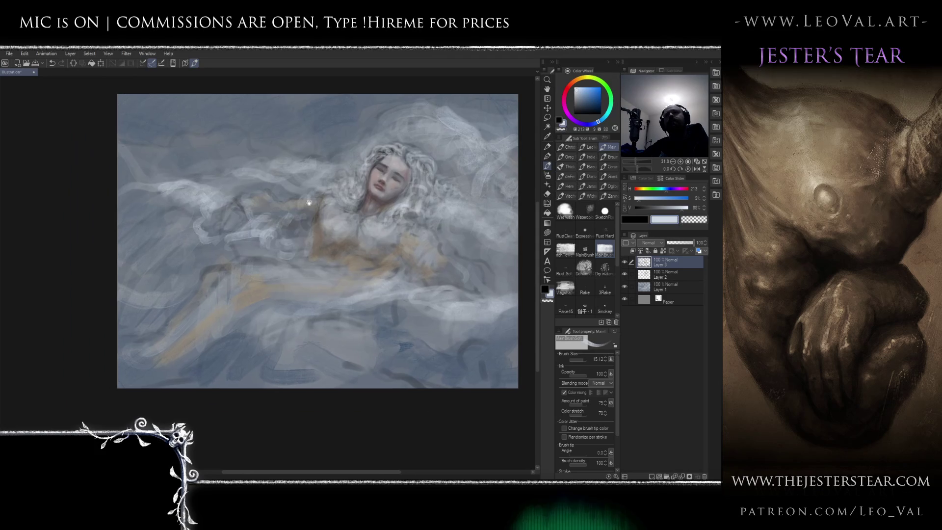
left_click_drag(220, 218, 270, 200)
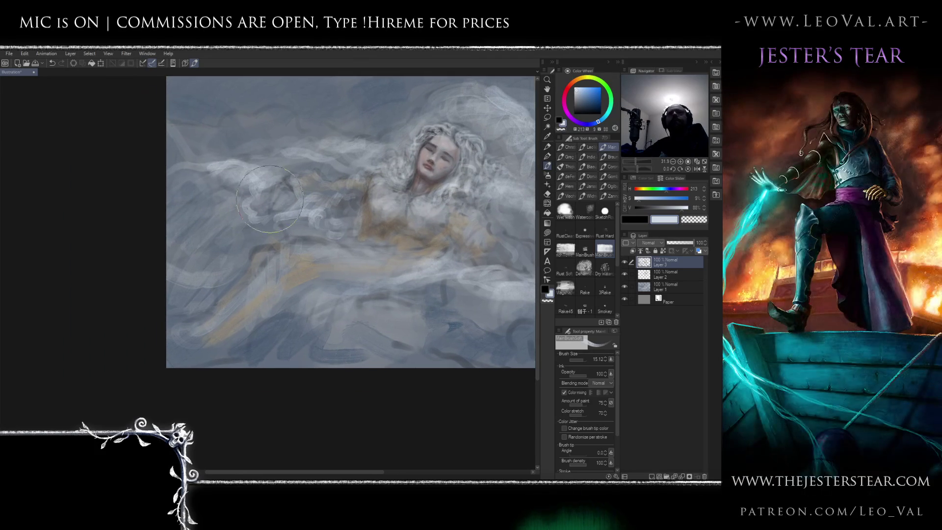
scroll(311, 214, "down", 3)
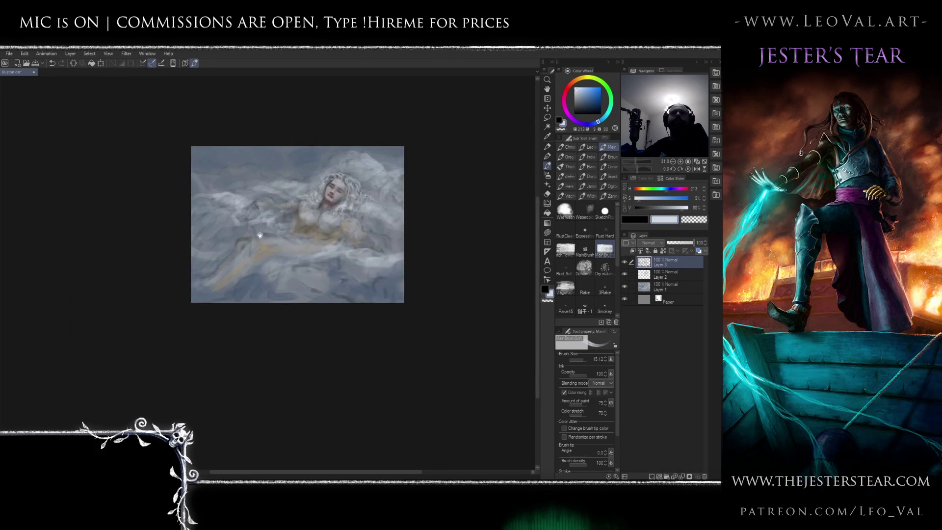
scroll(223, 196, "up", 2)
left_click(198, 162, "alt")
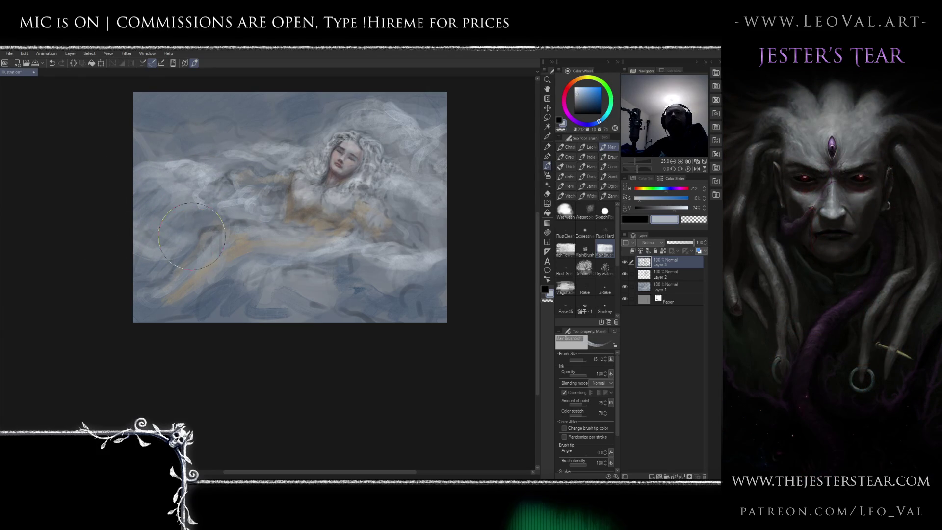
Paint a darker blue stroke along the bottom water, then sample a blue-grey from the top with a smaller brush.
key("bracketleft")
left_click(401, 305, "alt")
mouse_move(202, 317)
left_mouse_down()
mouse_move(153, 309)
mouse_move(255, 320)
mouse_move(265, 302)
left_mouse_up()
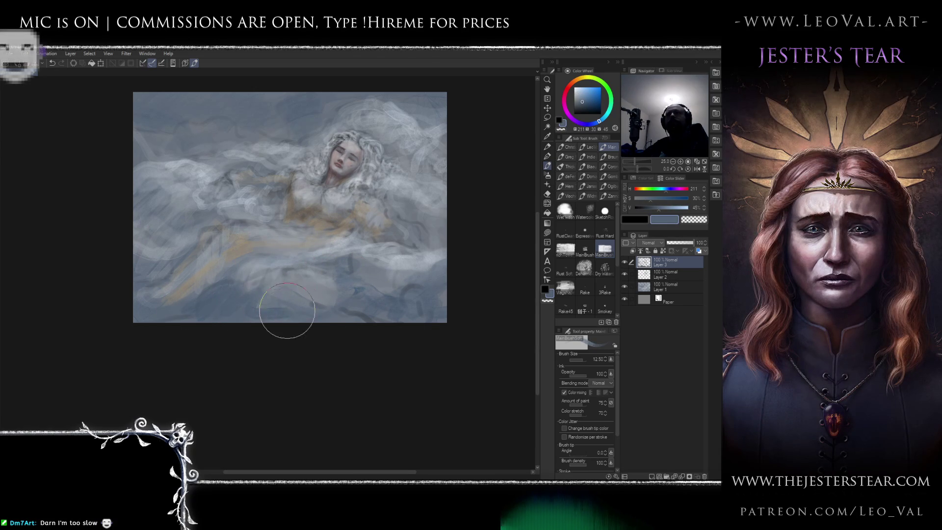
left_click_drag(352, 241, 343, 272)
scroll(343, 269, "up", 1)
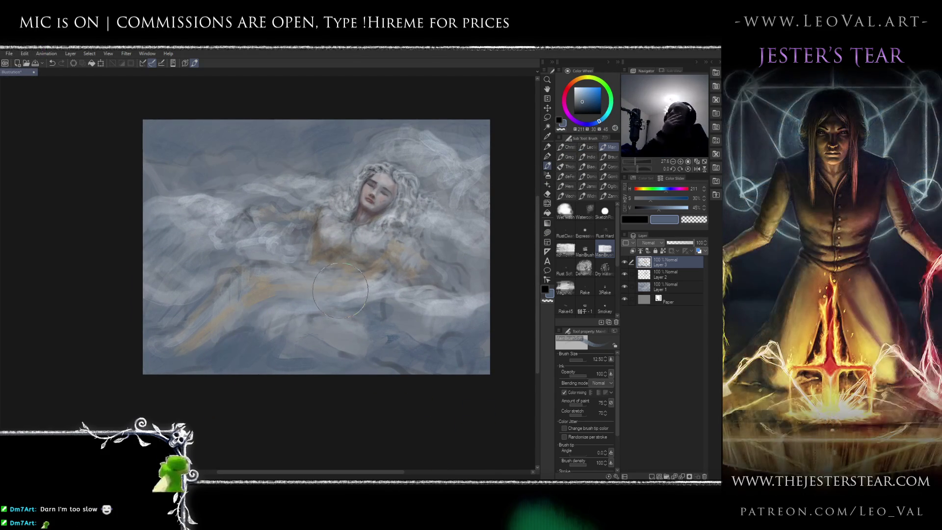
left_click(334, 137, "alt")
left_click(333, 137, "alt")
key("bracketleft")
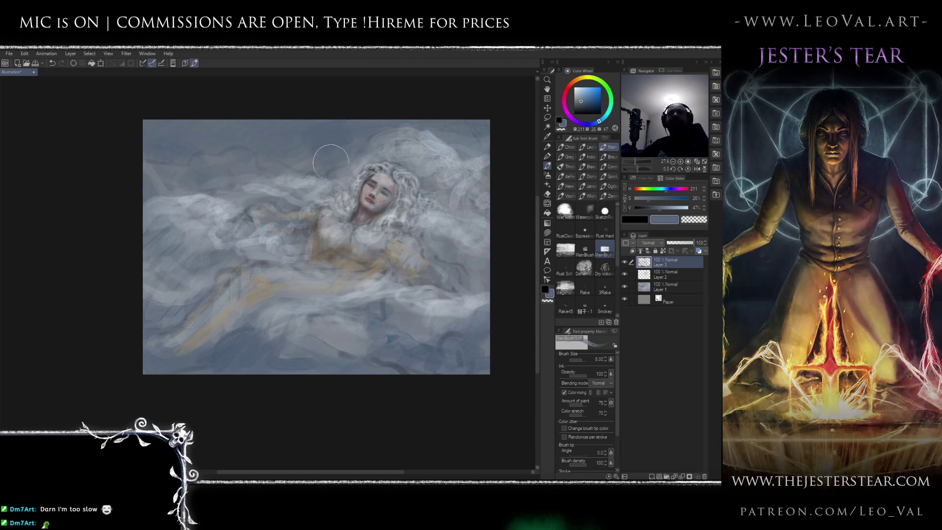
left_click_drag(410, 198, 387, 202)
Sample pale and warm greys from the painting and settle on a pale warm cream with a smaller brush.
left_click(388, 186, "alt")
left_click(369, 218, "alt")
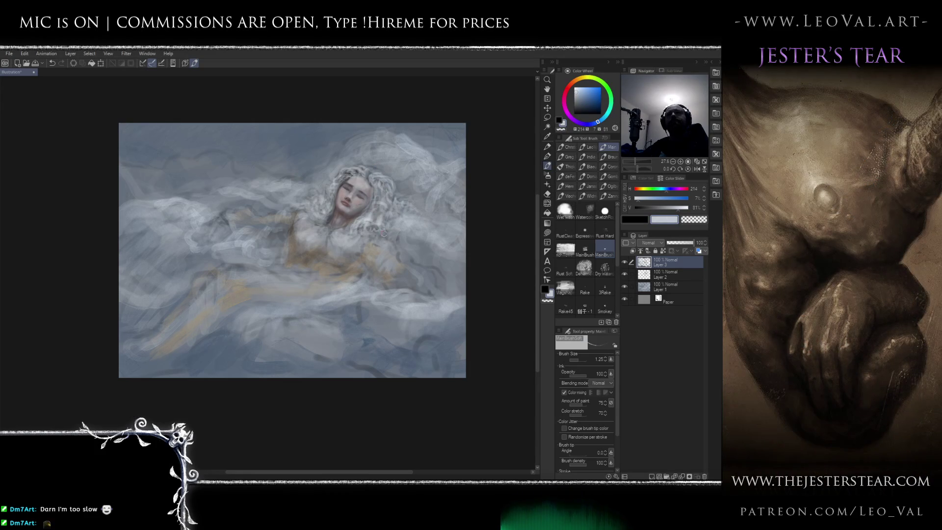
left_click(373, 260, "alt")
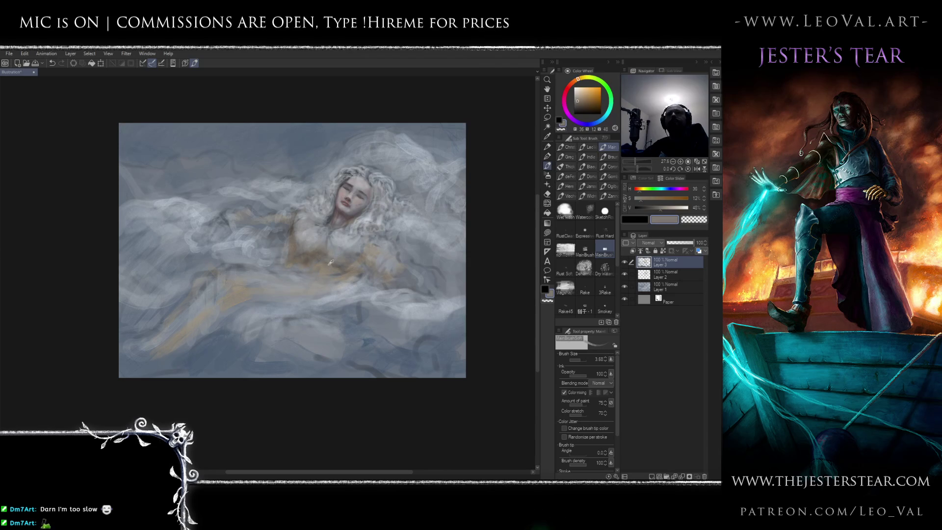
left_click_drag(312, 237, 355, 222)
left_click(355, 223, "alt")
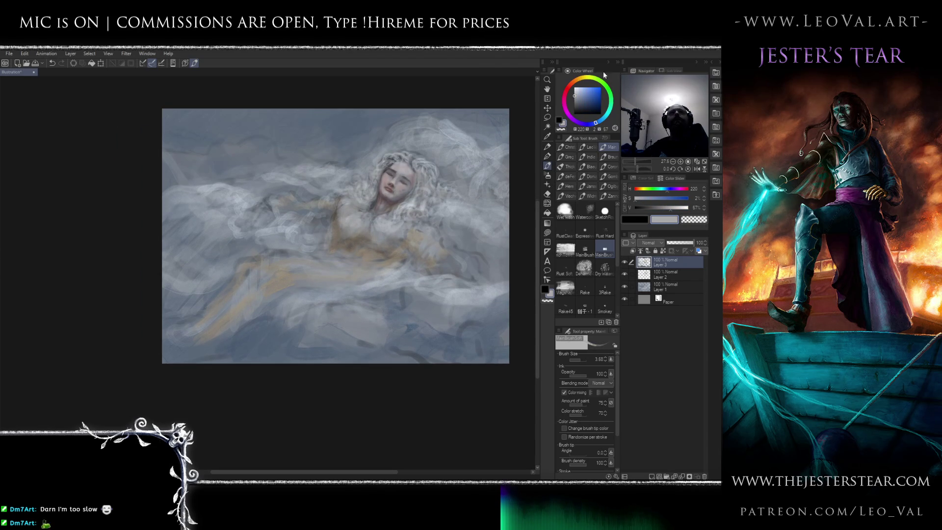
left_click(581, 79)
left_click(579, 86)
key("bracketleft")
Paint and blend pale cream highlights across the dress at the waist and lower dress, then sample a light grey.
left_click_drag(296, 251, 344, 258)
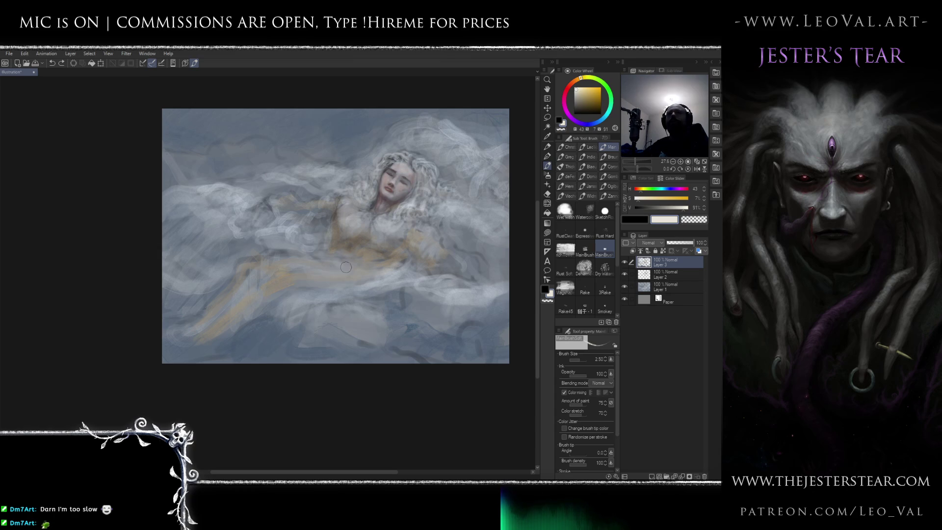
scroll(162, 346, "down", 1)
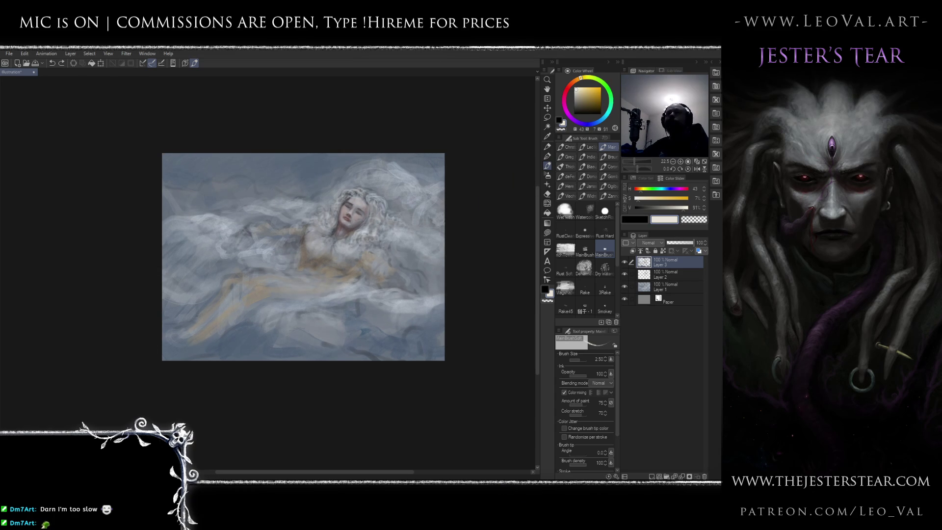
left_click_drag(255, 273, 327, 283)
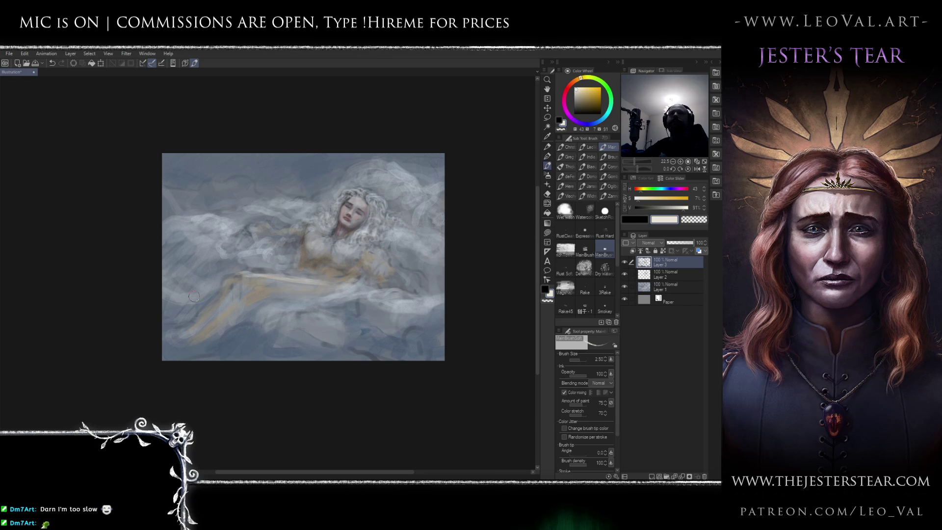
left_click_drag(257, 284, 248, 281)
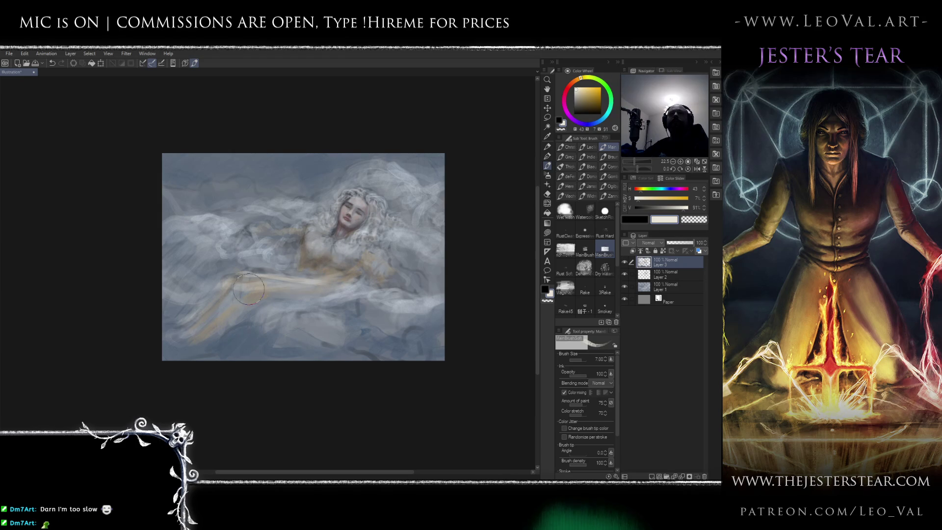
left_click_drag(247, 287, 328, 290)
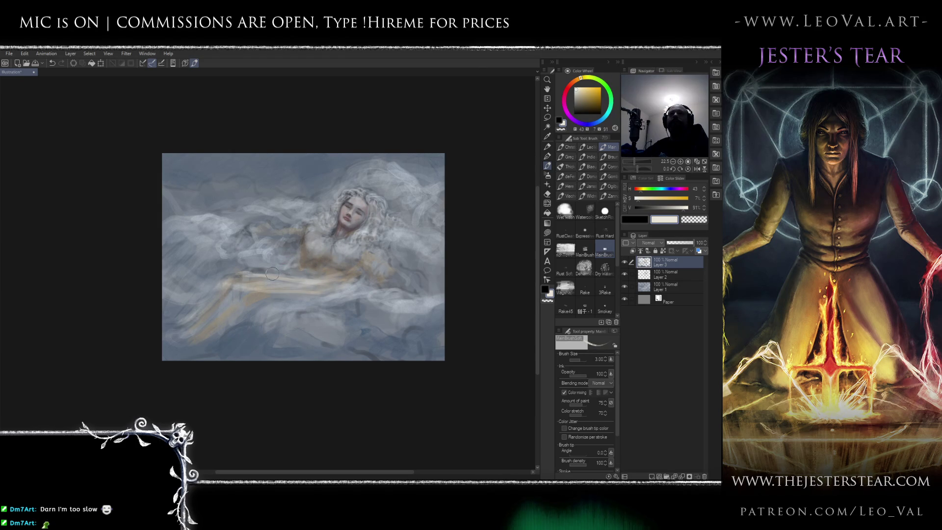
key("bracketright")
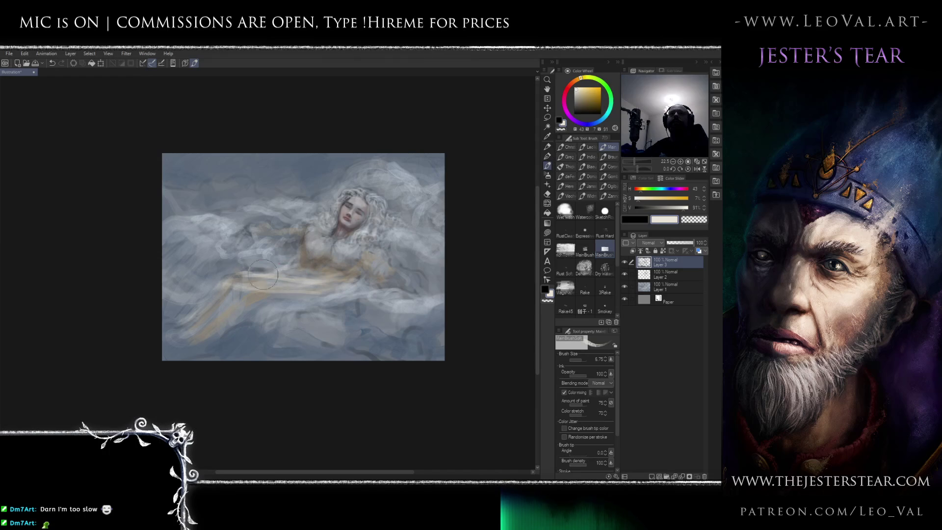
left_click(298, 241, "alt")
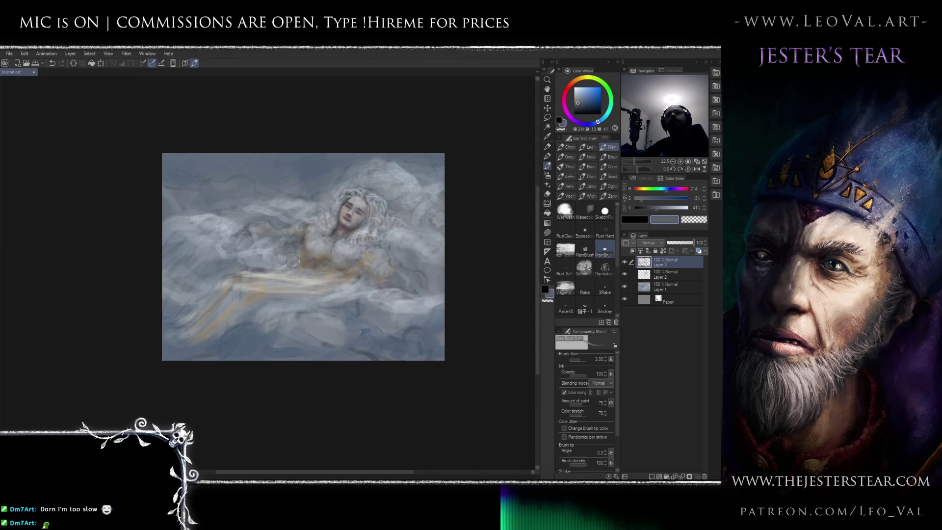
left_click(315, 243, "alt")
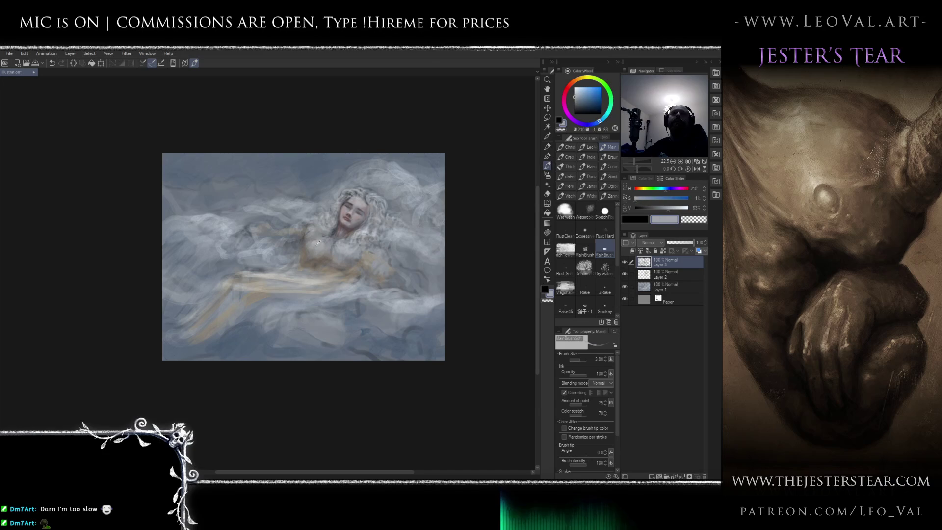
key("bracketleft")
key("bracketleft")
key("bracketleft")
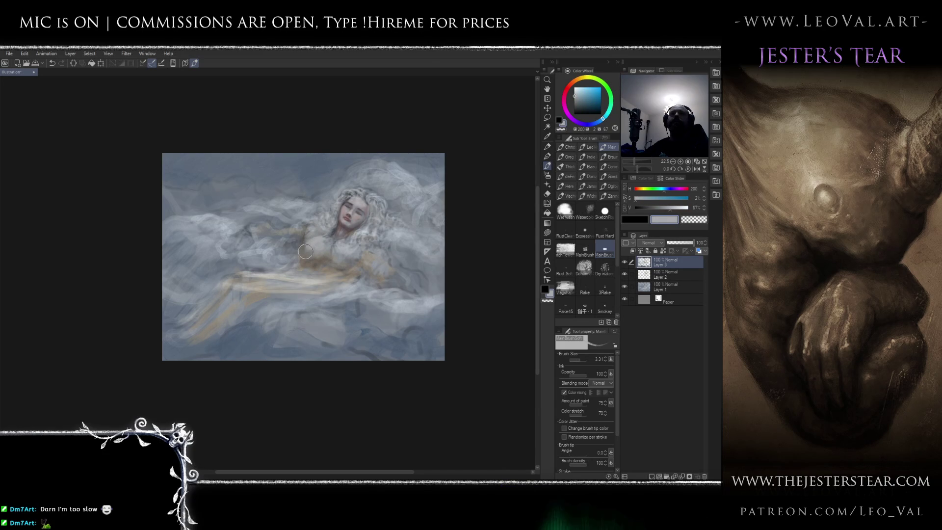
left_click(356, 282, "alt")
key("j")
key("bracketleft")
key("bracketleft")
key("bracketleft")
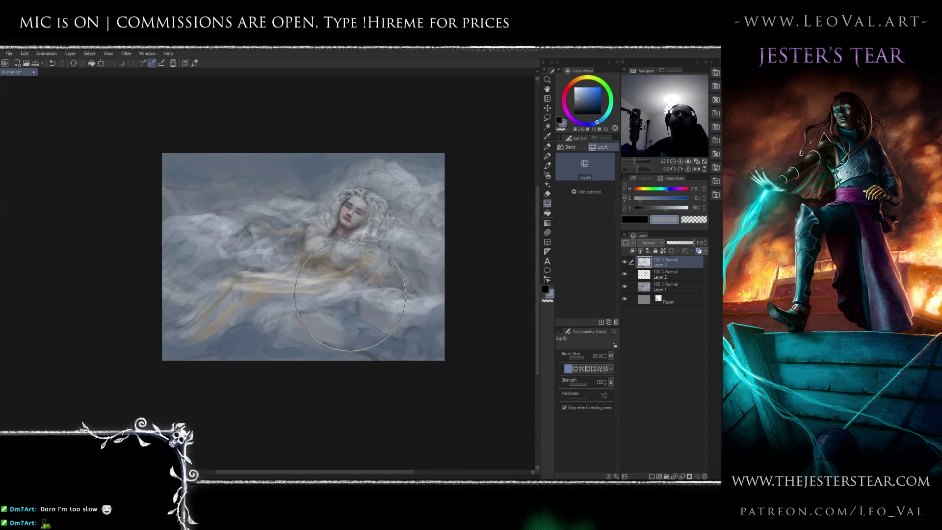
key("b")
left_click(340, 275, "alt")
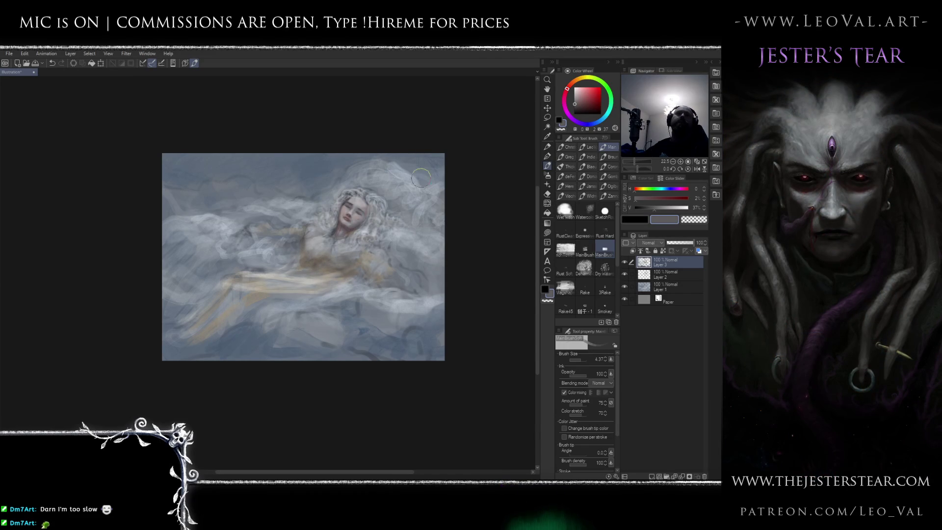
left_click(312, 239, "alt")
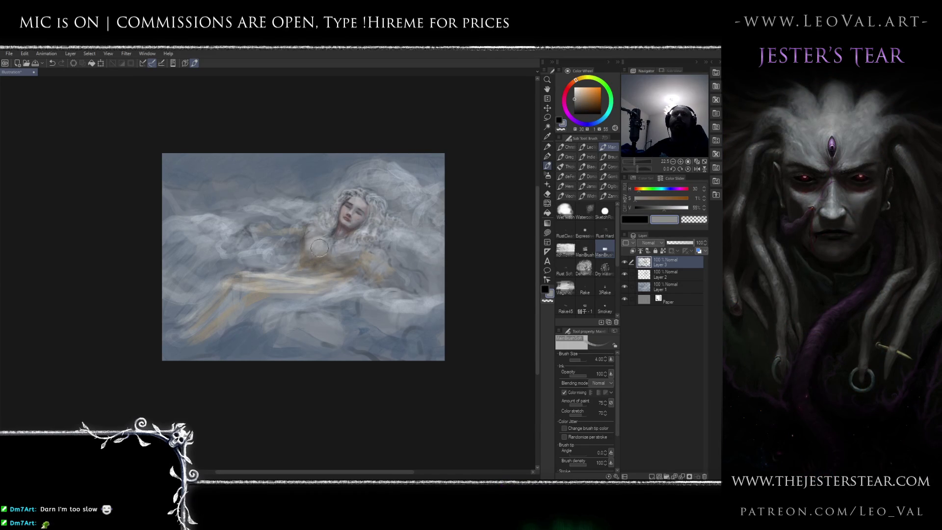
Paint a thin near-white stroke along the woman's arm reaching left, using a small brush.
key("bracketleft")
key("bracketleft")
key("bracketleft")
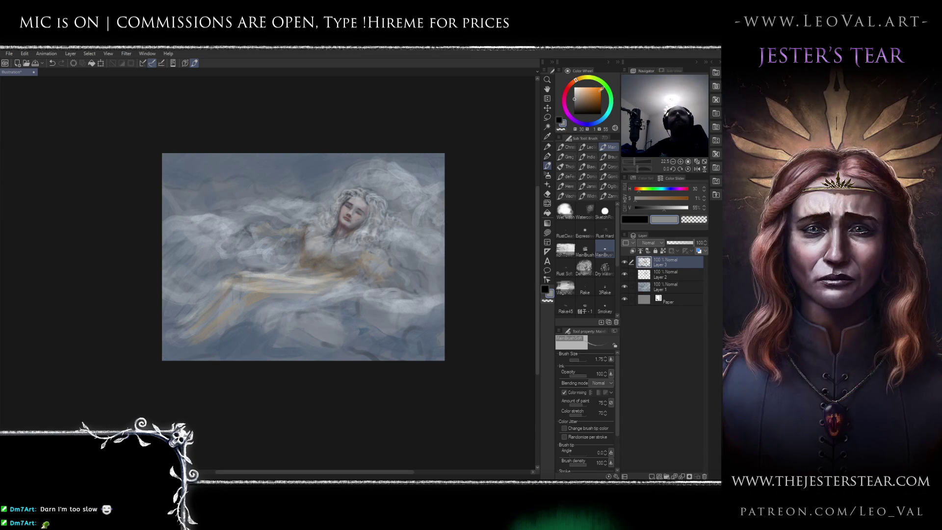
left_click(578, 87)
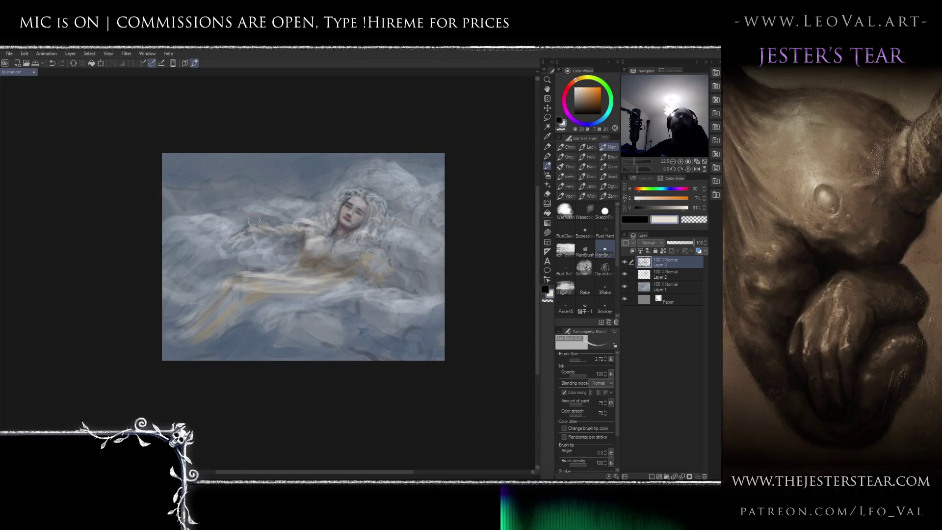
key("bracketleft")
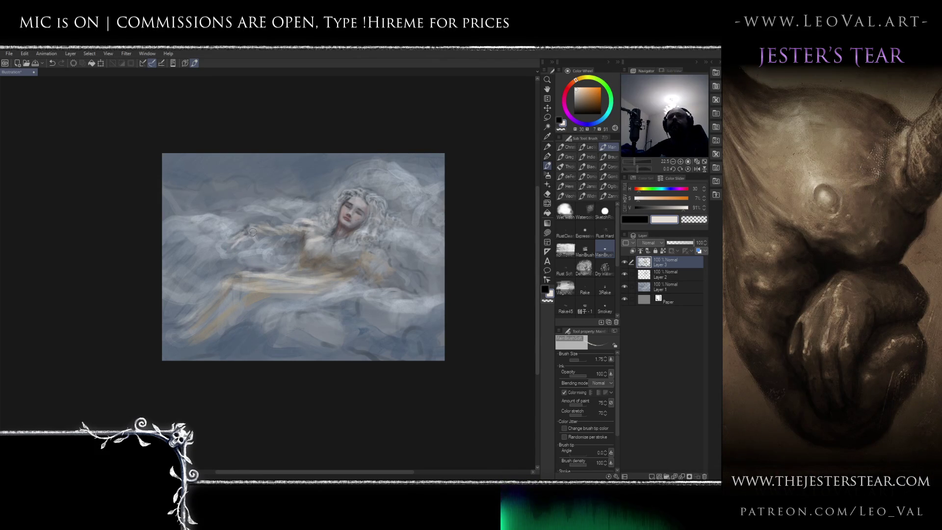
left_click_drag(244, 233, 238, 237)
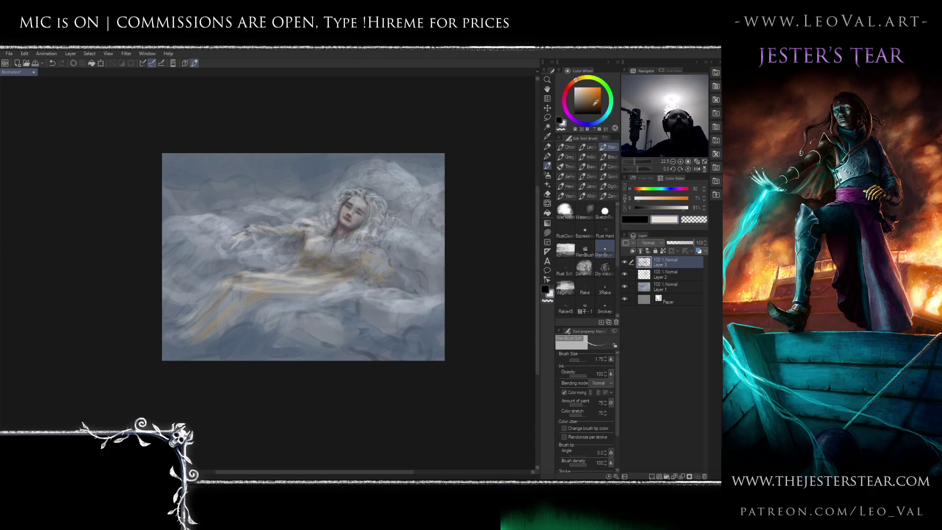
left_click_drag(276, 242, 290, 242)
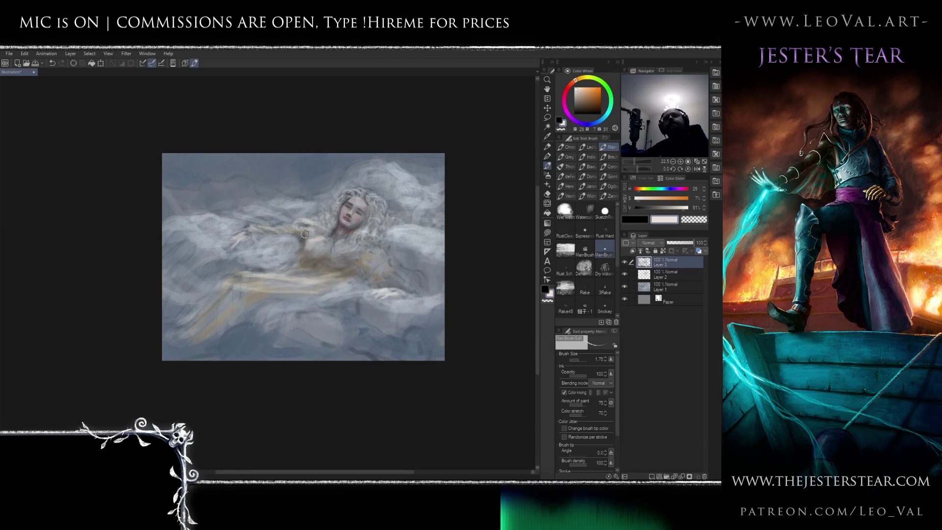
Paint light blue strokes left of the figure and a faint grey stroke over the tan dress.
left_click(598, 122)
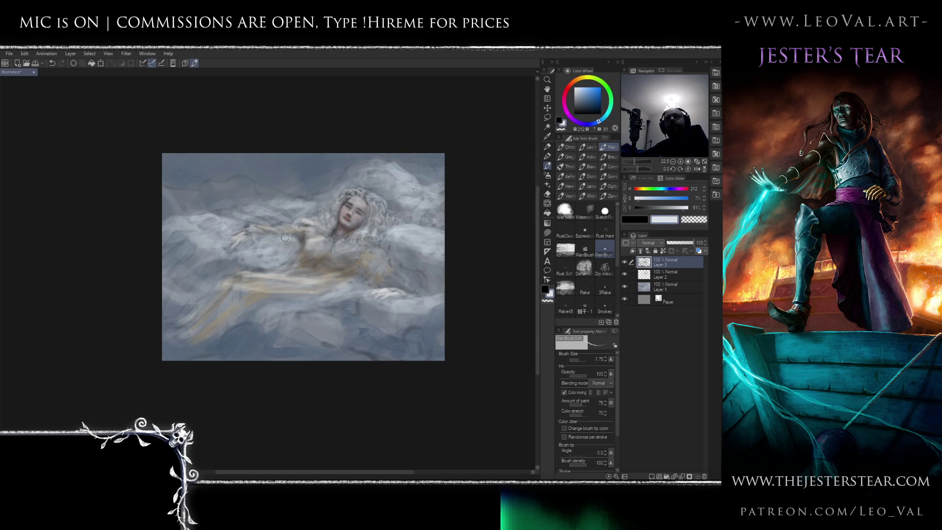
mouse_move(286, 253)
left_mouse_down()
mouse_move(285, 238)
mouse_move(225, 249)
left_mouse_up()
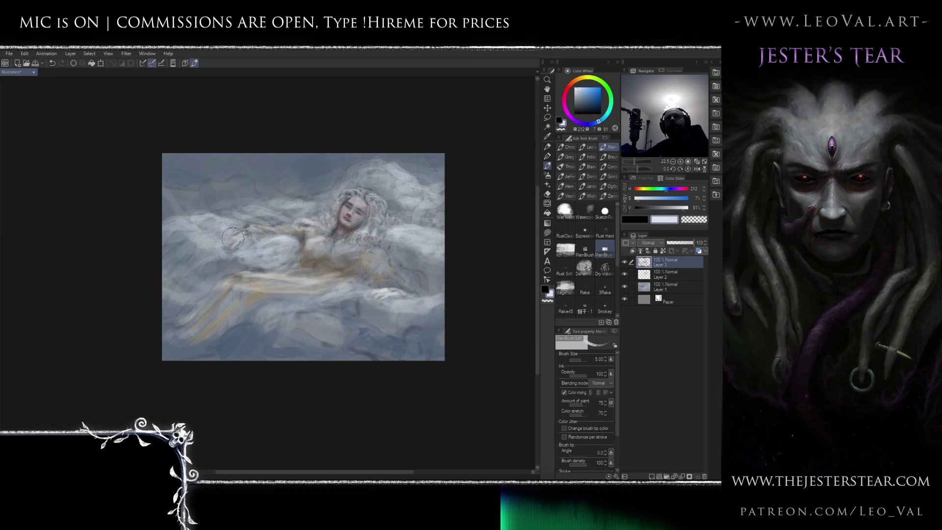
mouse_move(174, 224)
left_mouse_down()
mouse_move(206, 231)
mouse_move(197, 218)
mouse_move(186, 223)
mouse_move(211, 272)
mouse_move(250, 267)
mouse_move(216, 257)
mouse_move(297, 290)
mouse_move(349, 292)
mouse_move(314, 320)
mouse_move(282, 312)
mouse_move(360, 348)
mouse_move(356, 331)
mouse_move(336, 344)
mouse_move(310, 336)
mouse_move(336, 309)
mouse_move(387, 315)
mouse_move(343, 313)
mouse_move(278, 337)
mouse_move(238, 343)
mouse_move(276, 328)
mouse_move(255, 329)
mouse_move(195, 341)
left_mouse_up()
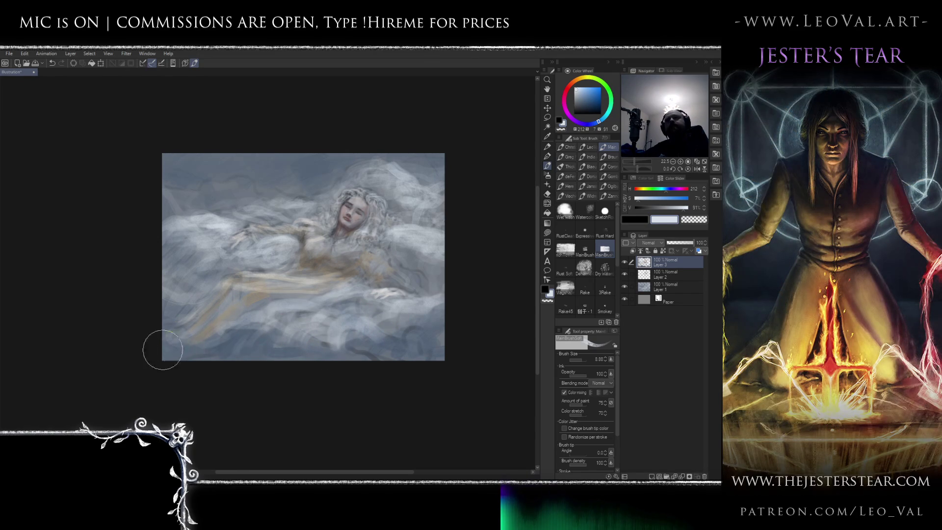
left_click(275, 274, "alt")
left_click(235, 292, "alt")
left_click_drag(281, 279, 228, 287)
Flip the canvas horizontally and duplicate Layer 3 with copy and paste.
key("h")
left_click_drag(222, 341, 316, 331)
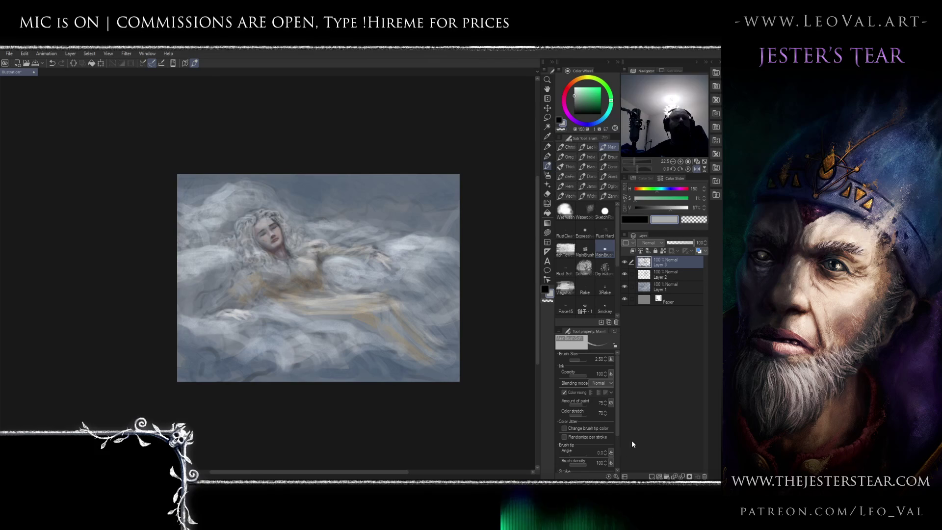
key("ctrl+c")
key("ctrl+v")
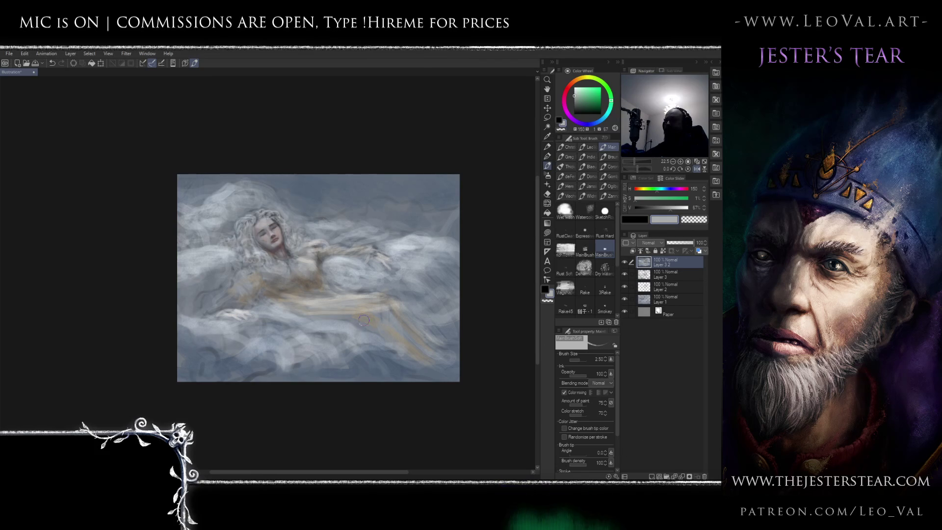
Lasso the lower dress on the Layer 3 copy, push it with Liquify, and deselect.
key("m")
mouse_move(282, 320)
left_mouse_down()
mouse_move(334, 292)
mouse_move(456, 294)
mouse_move(483, 327)
mouse_move(436, 382)
mouse_move(282, 327)
mouse_move(526, 365)
mouse_move(442, 363)
left_mouse_up()
key("j")
left_click_drag(345, 319, 368, 326)
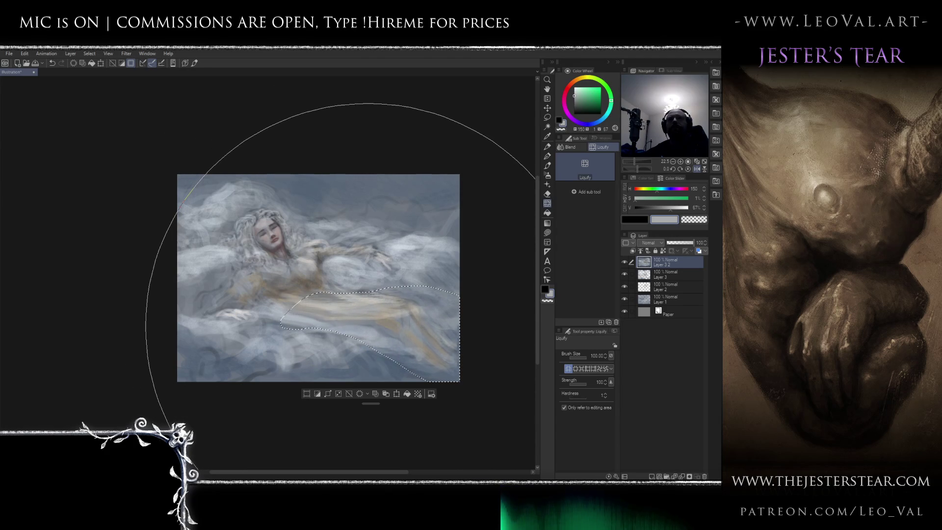
key("ctrl+d")
Unflip the canvas view, return to the brush, and sample a warm beige from the dress.
key("h")
left_click_drag(417, 296, 463, 296)
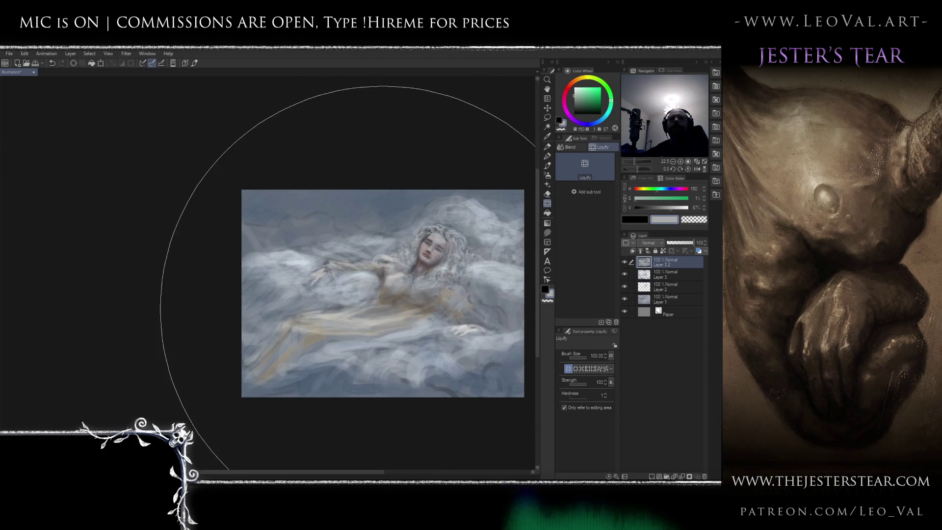
key("b")
left_click_drag(385, 328, 360, 282)
left_click(305, 270, "alt")
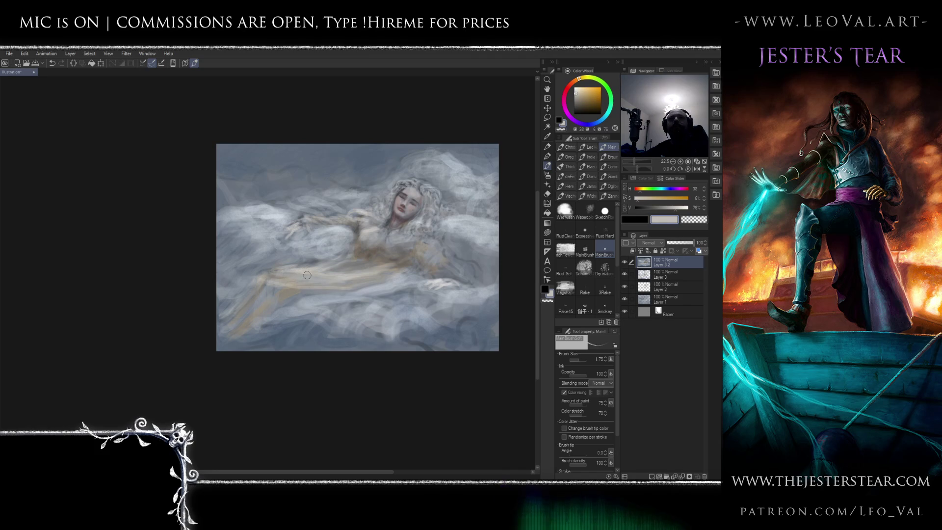
Pick a light warm cream and paint a pale stroke from the leg toward the lower left.
key("x")
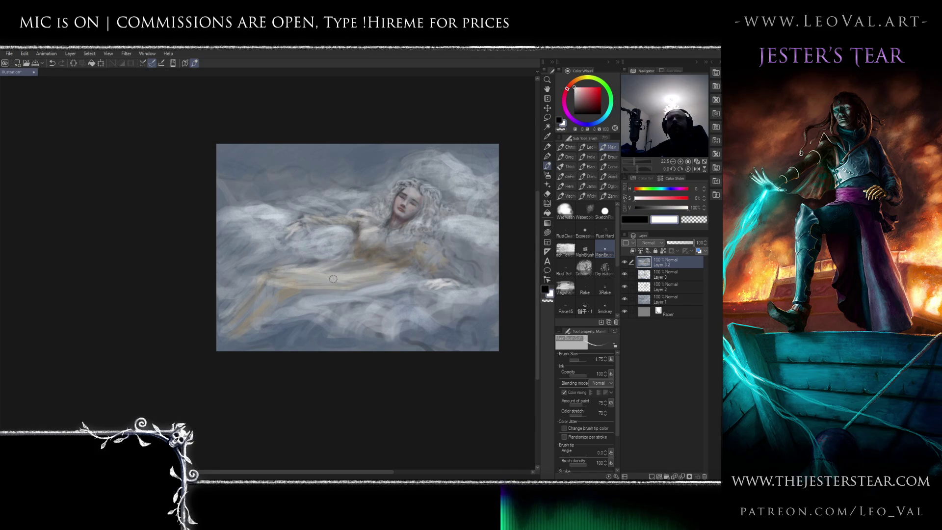
left_click(307, 270, "alt")
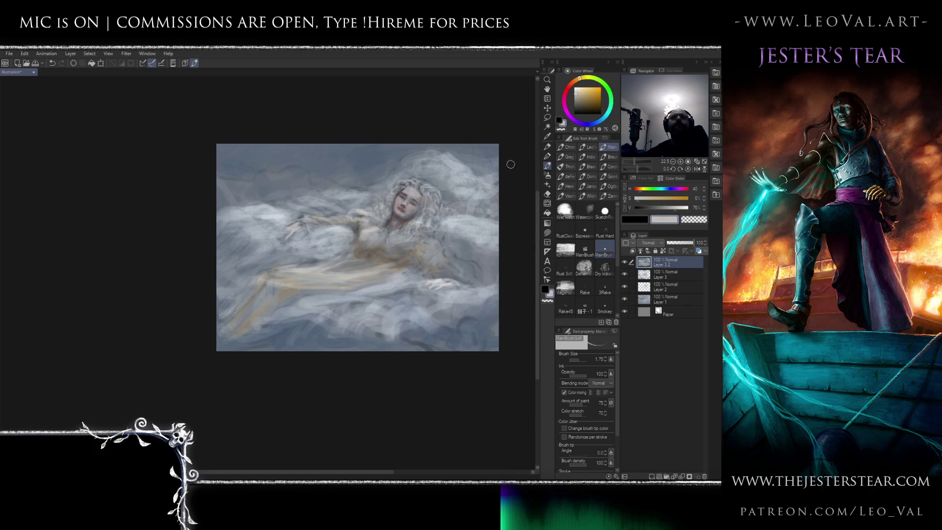
left_click(288, 269, "alt")
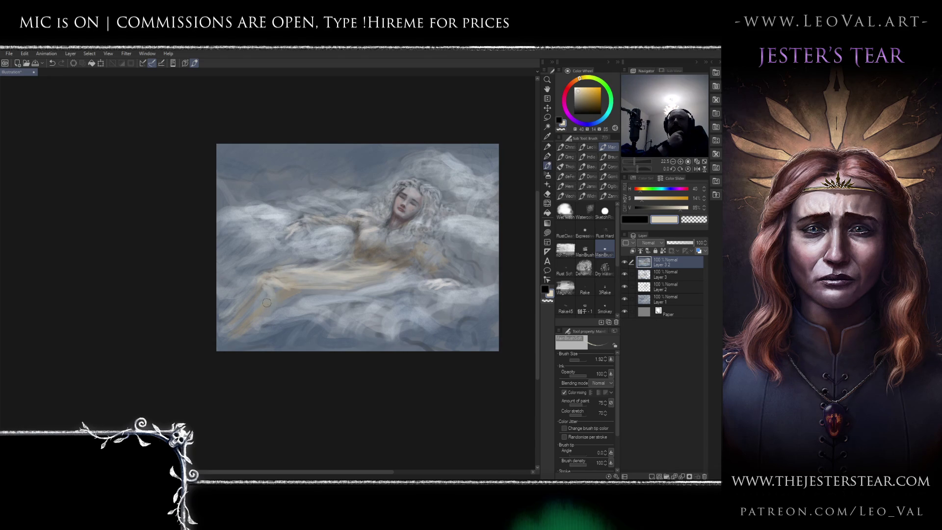
left_click_drag(266, 310, 230, 350)
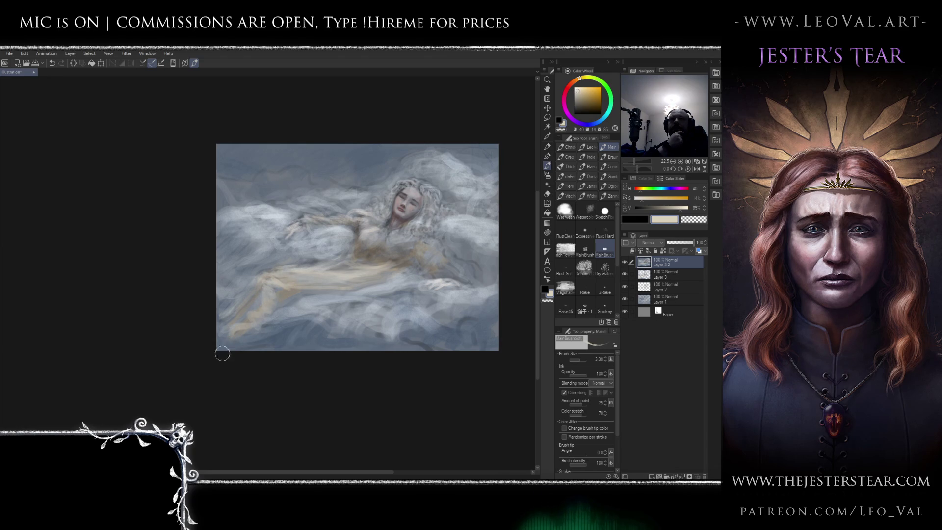
Sample a darker tan and a light grey, lighten the colour, and shrink the brush for fine strokes over the legs.
left_click(374, 247, "alt")
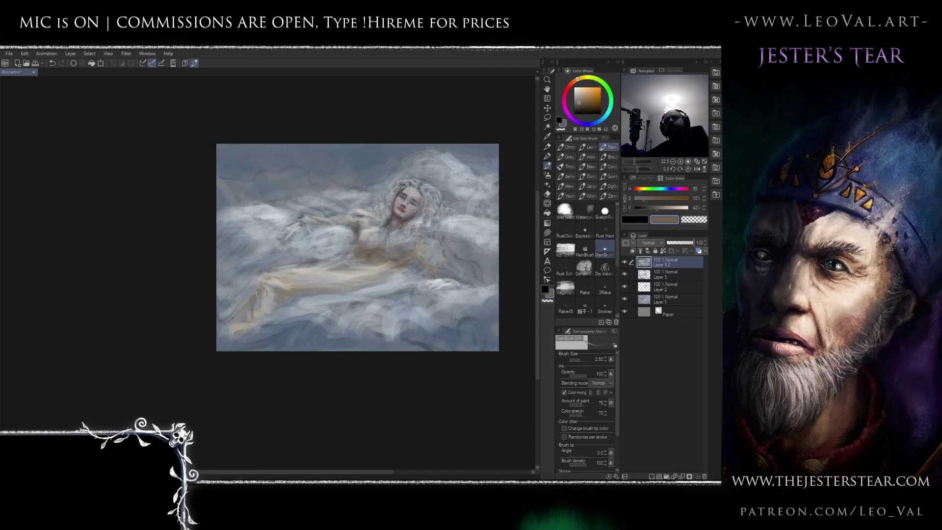
left_click_drag(243, 328, 208, 352)
left_click(337, 244, "alt")
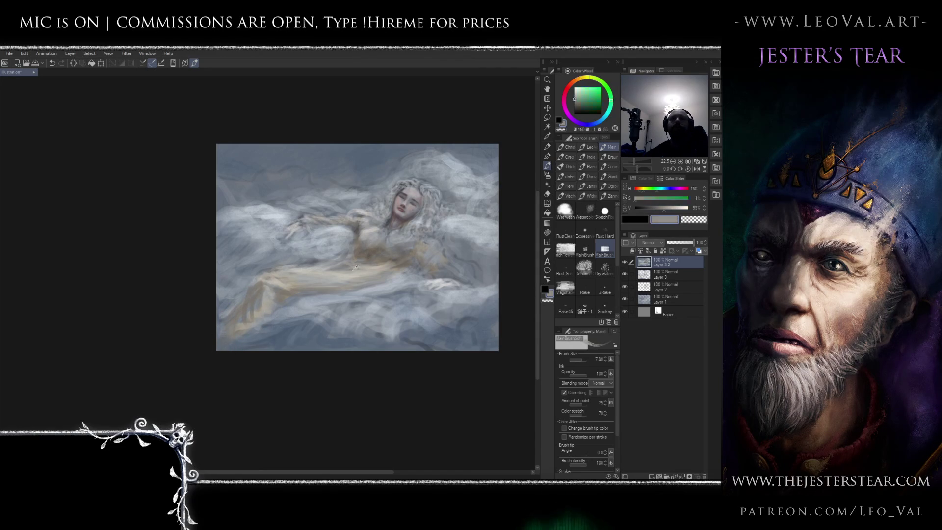
left_click(579, 87)
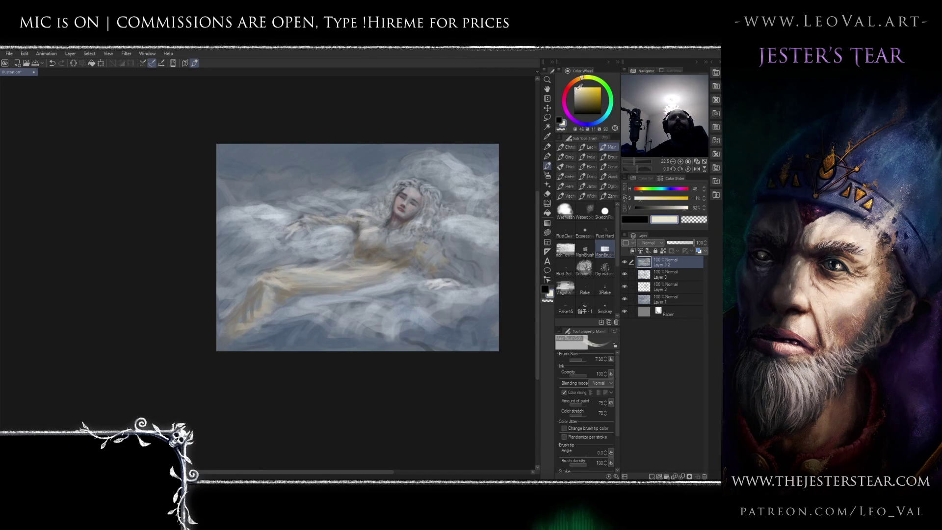
left_click_drag(333, 274, 296, 274)
key("bracketleft")
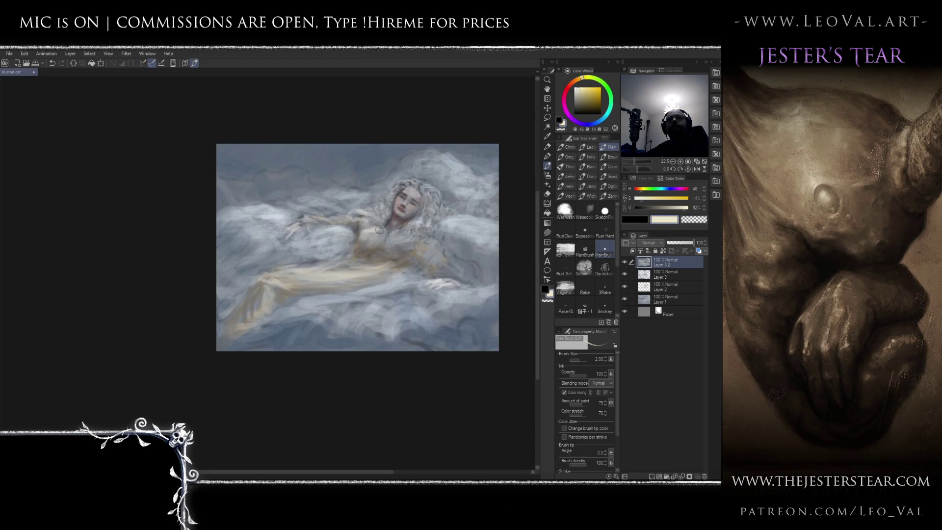
key("bracketleft")
left_click_drag(382, 233, 368, 250)
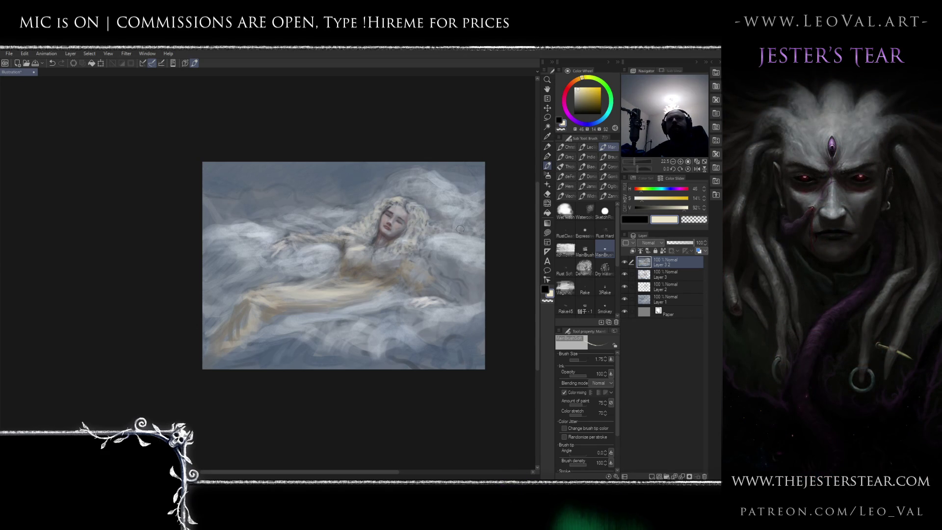
Mirror the canvas view, sample a grey-blue from the clouds, then flip the view back.
key("h")
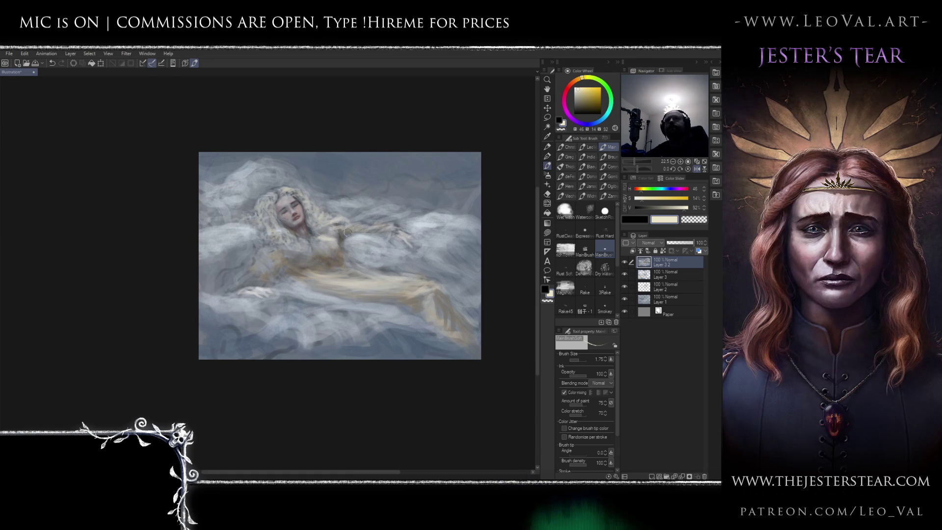
left_click(253, 198, "alt")
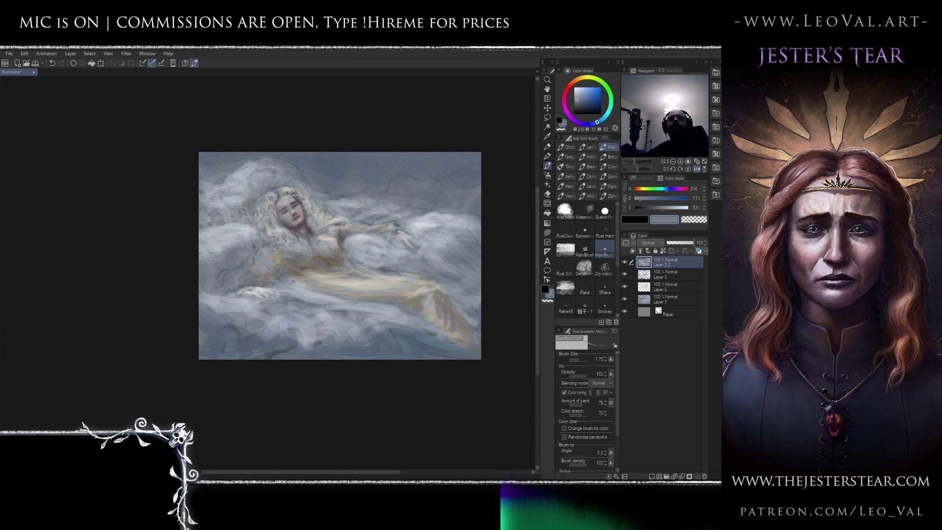
key("h")
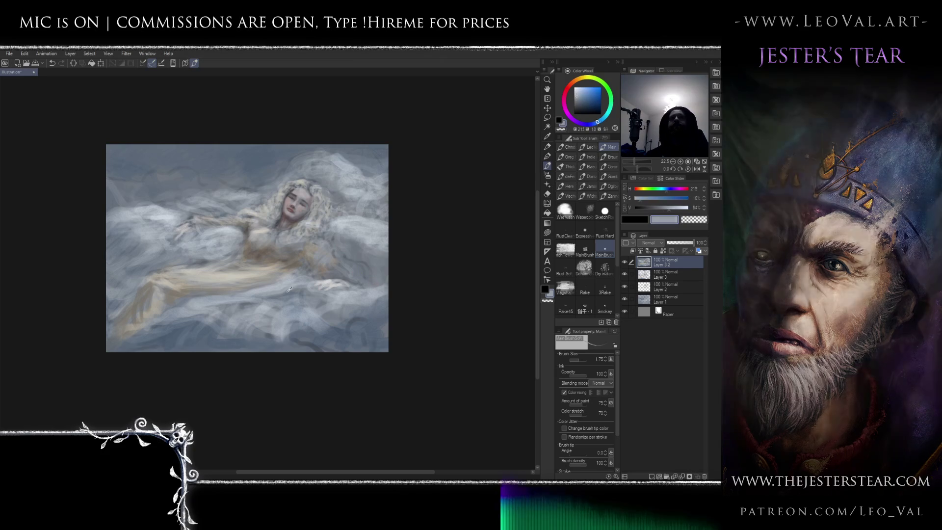
Sample progressively deeper grey-blues from the clouds and shrink the brush to size 3.
left_click(342, 249, "alt")
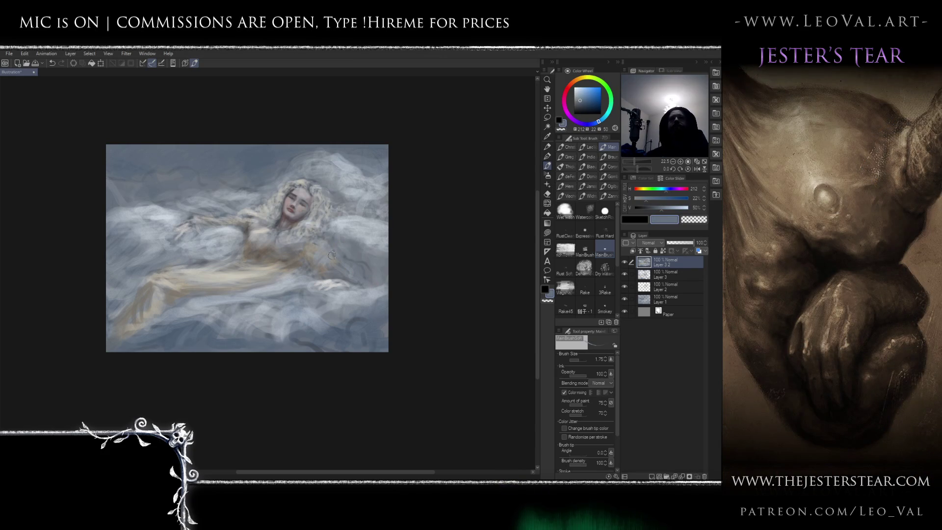
left_click(363, 341, "alt")
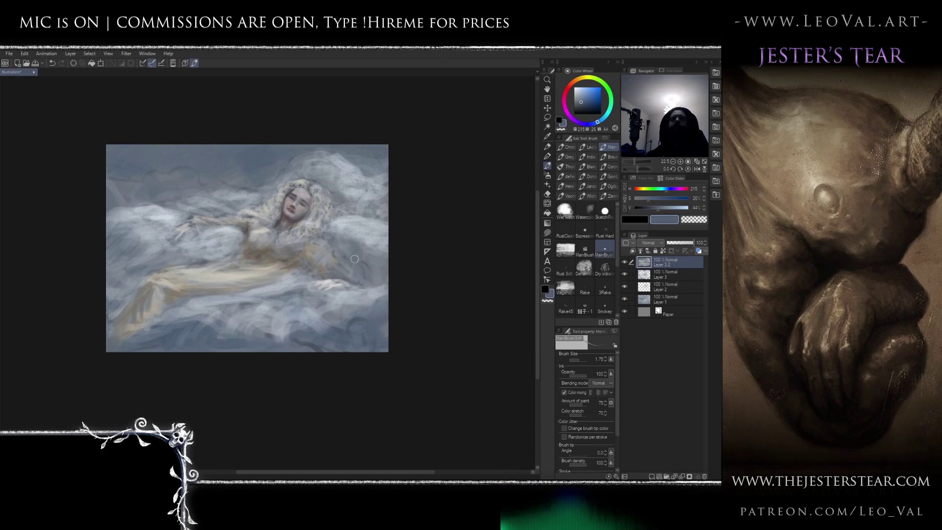
left_click(372, 328, "alt")
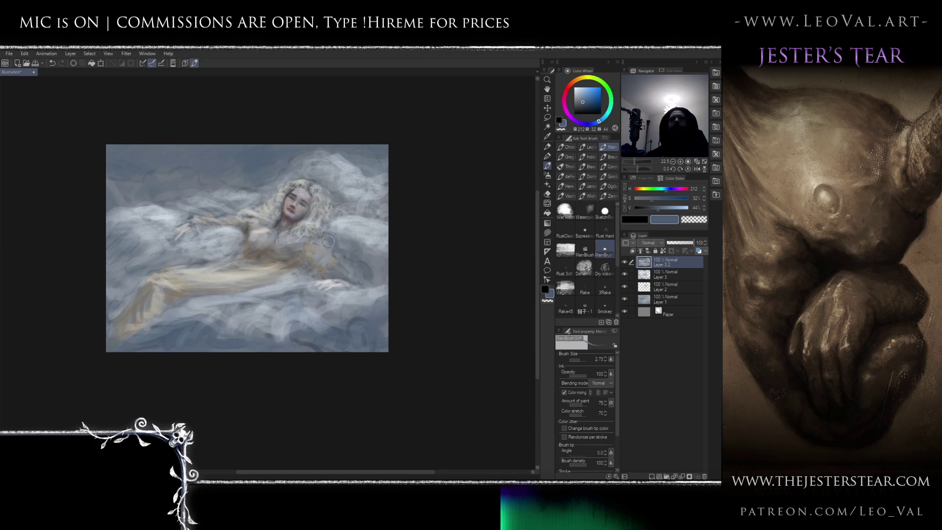
key("bracketright")
key("bracketleft")
key("bracketleft")
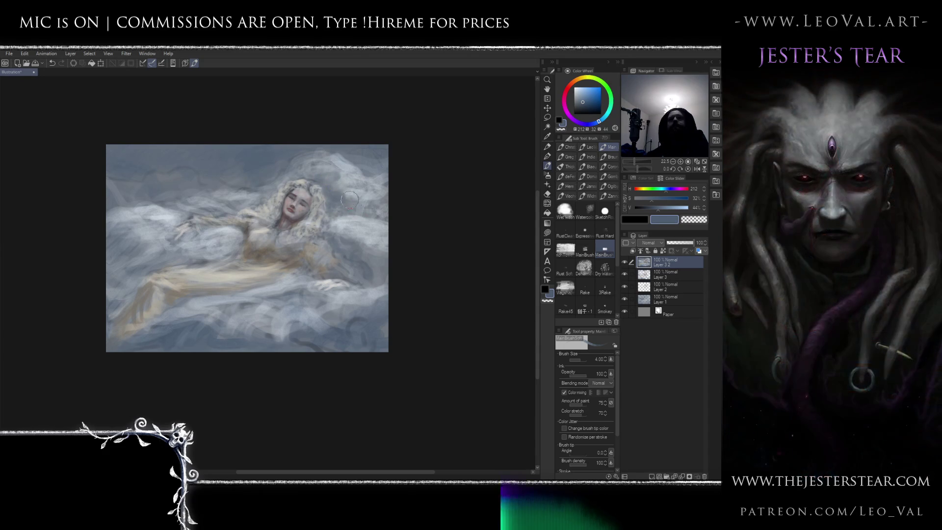
left_click_drag(332, 283, 386, 296)
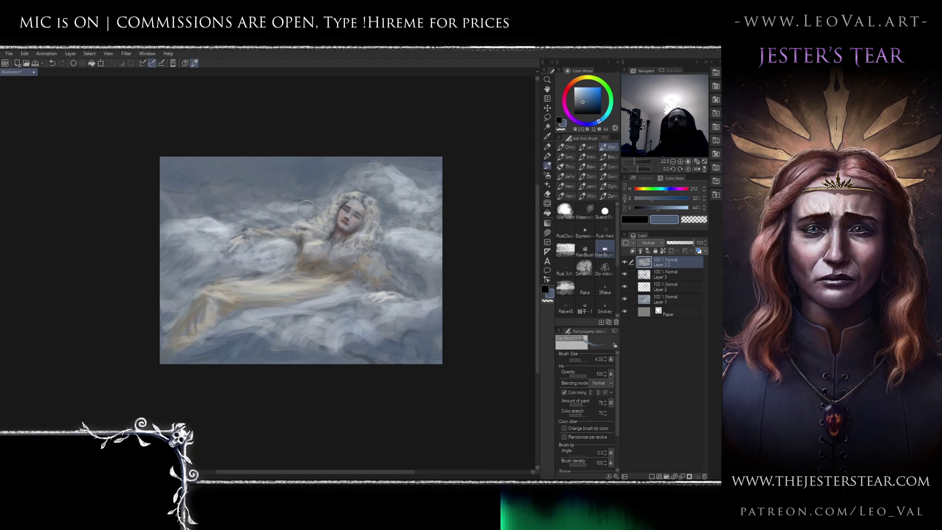
key("bracketleft")
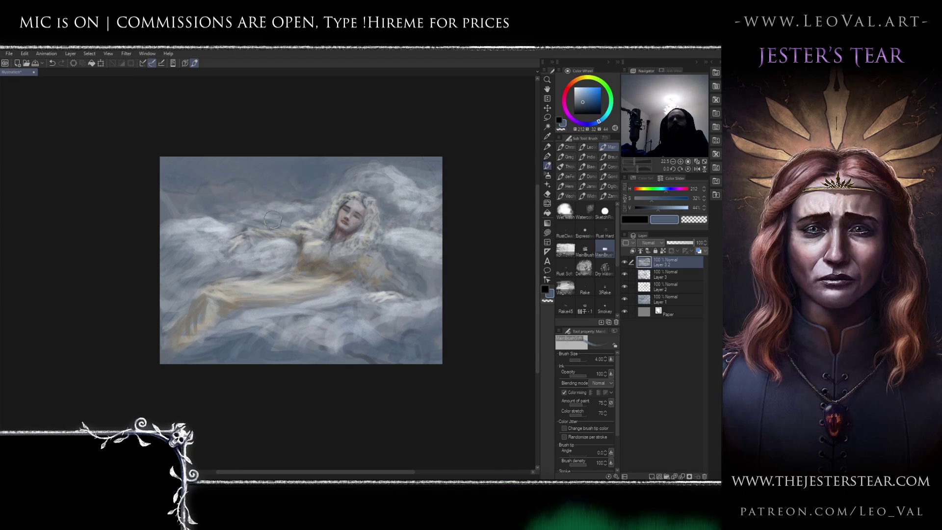
Paint a light blue-white stroke into the lower-left clouds with a size 3.5 brush, then load a darker blue-grey.
left_click_drag(184, 259, 235, 249)
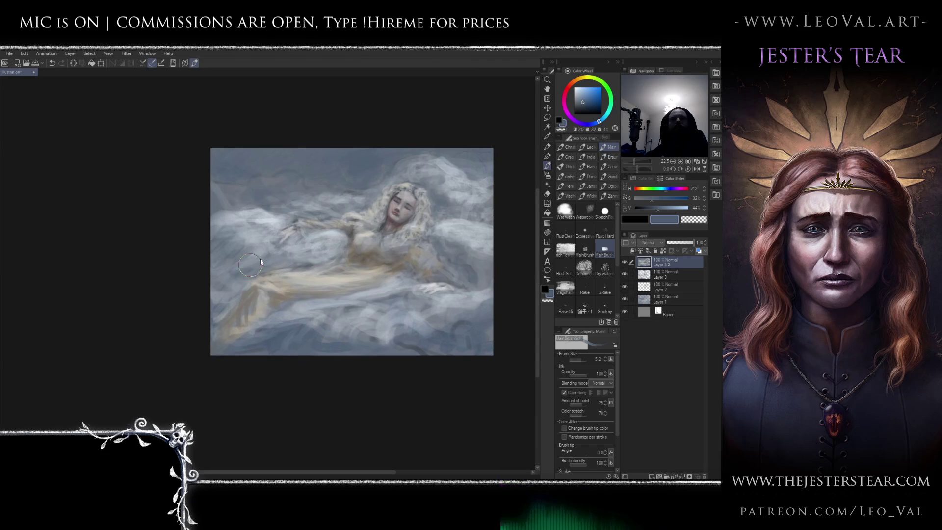
key("bracketright")
key("bracketleft")
key("bracketleft")
key("bracketleft")
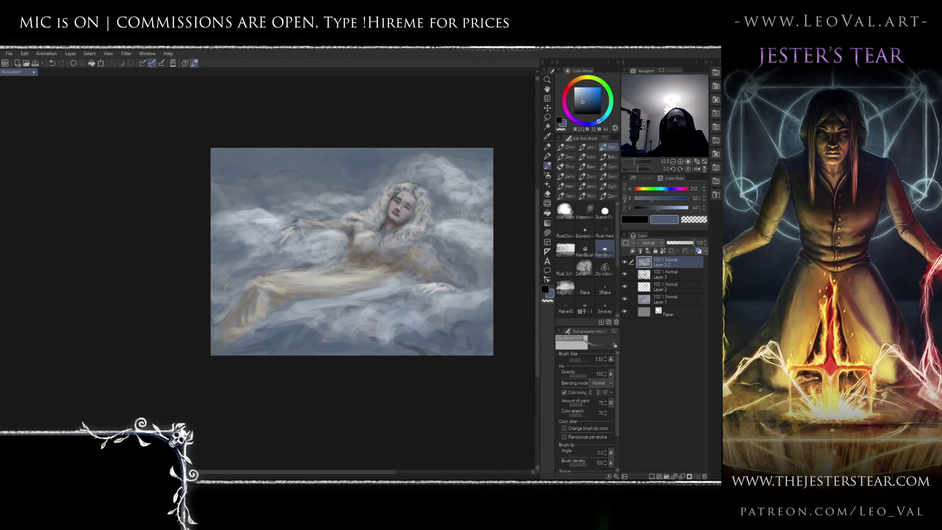
left_click(268, 218, "alt")
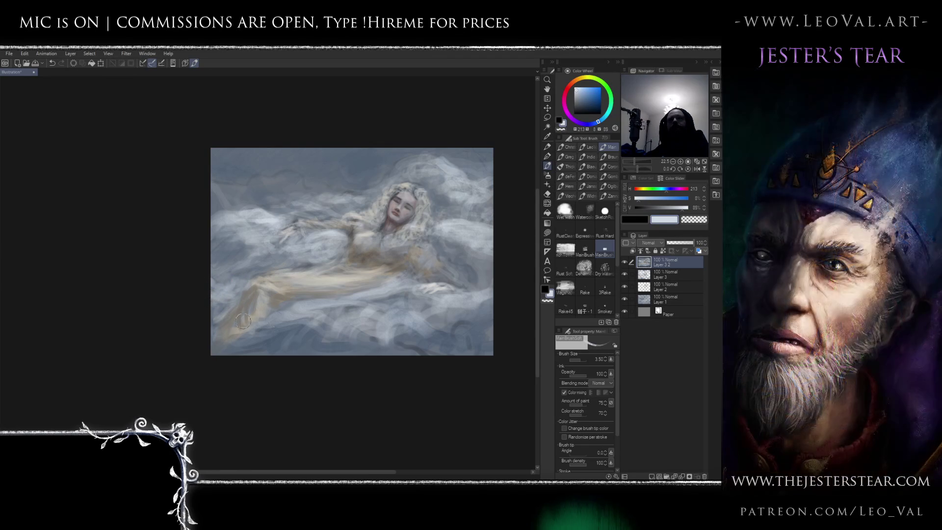
mouse_move(287, 305)
left_mouse_down()
mouse_move(309, 315)
mouse_move(399, 288)
left_mouse_up()
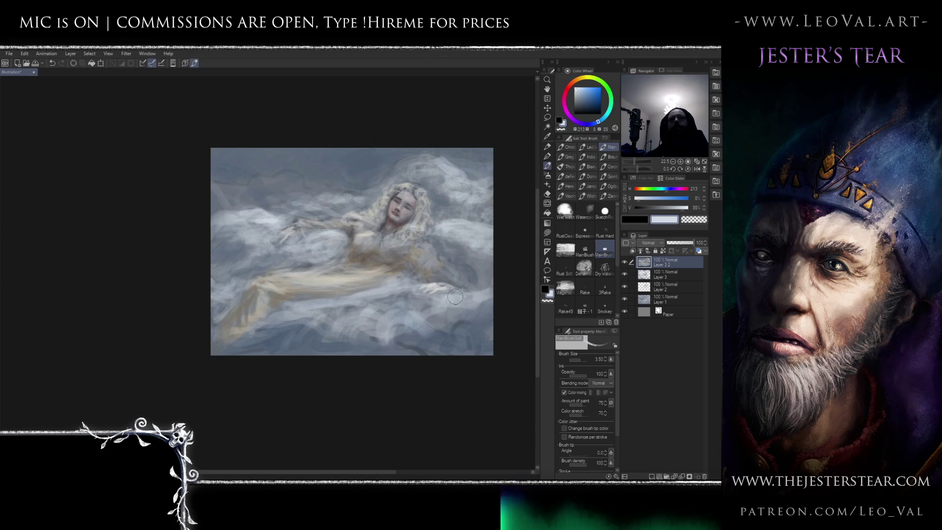
left_click(418, 302, "alt")
left_click_drag(418, 301, 378, 308)
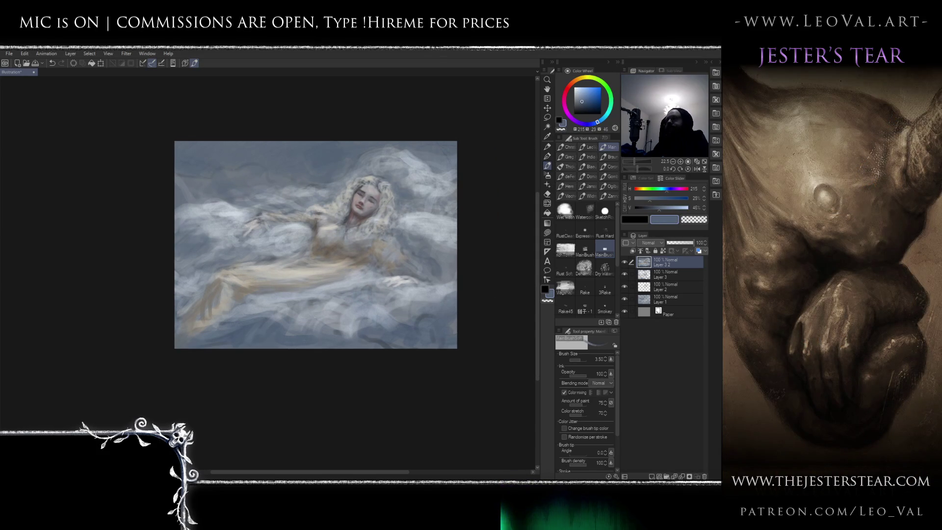
Sample a warm tan and a near-white from the dress and set a fine brush for highlights.
left_click(285, 326, "alt")
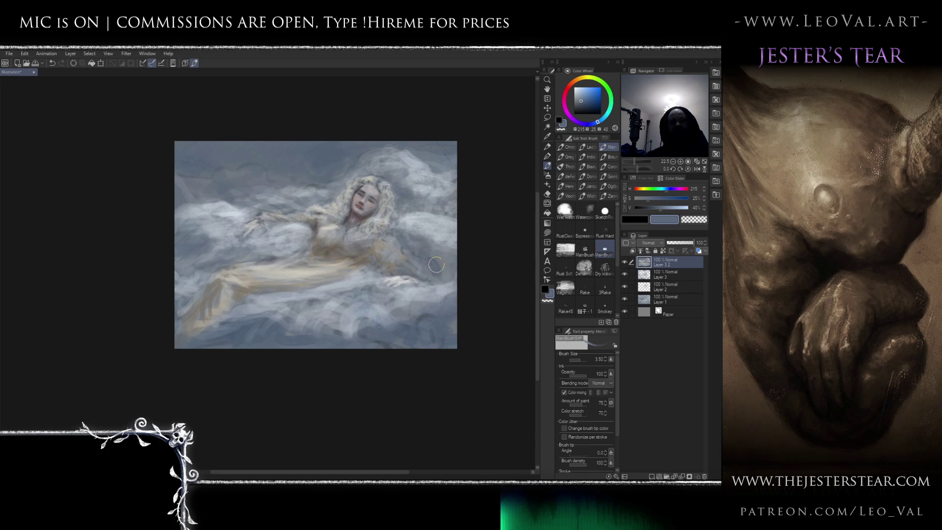
left_click_drag(356, 264, 355, 284)
left_click(337, 266, "alt")
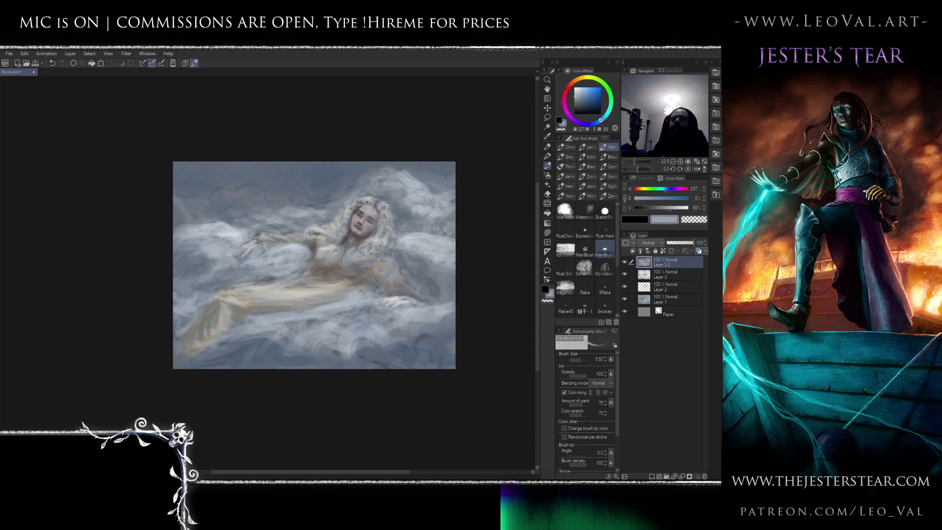
left_click(338, 267, "alt")
key("bracketleft")
key("bracketleft")
key("bracketleft")
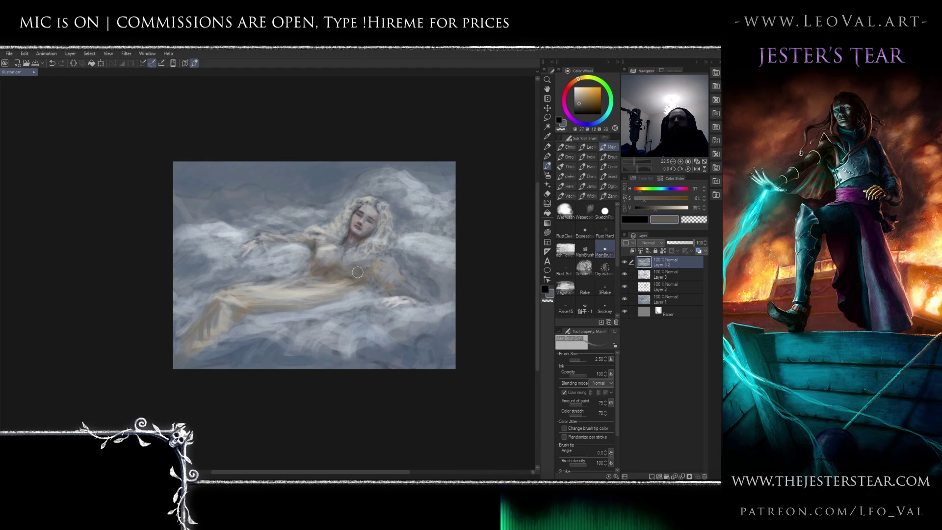
key("bracketright")
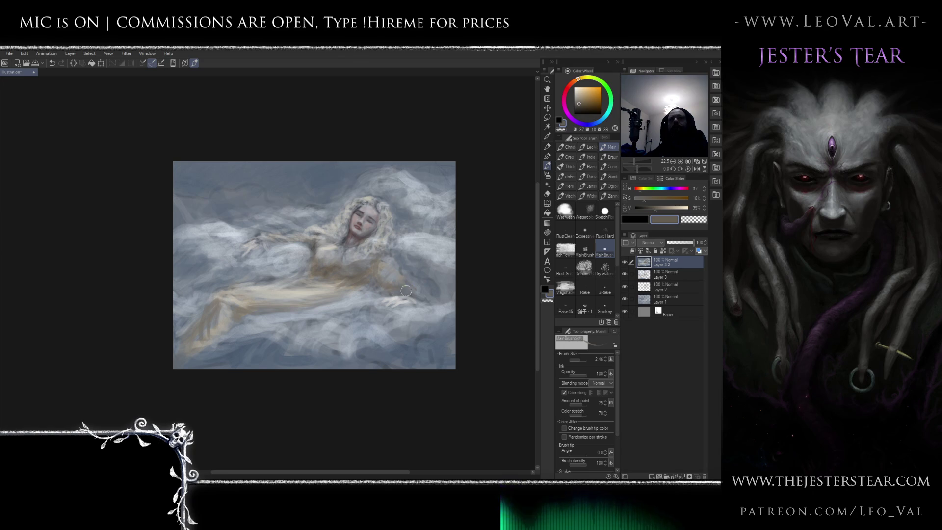
left_click(423, 270, "alt")
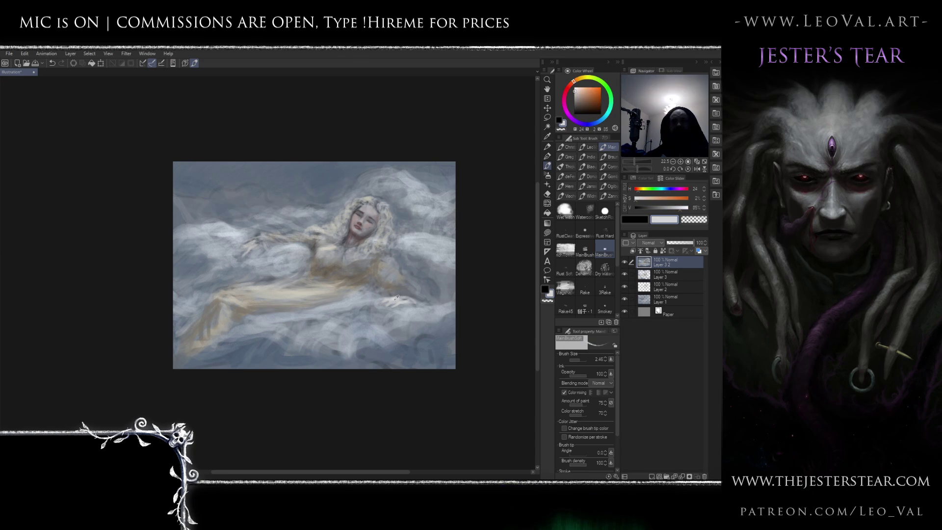
key("bracketleft")
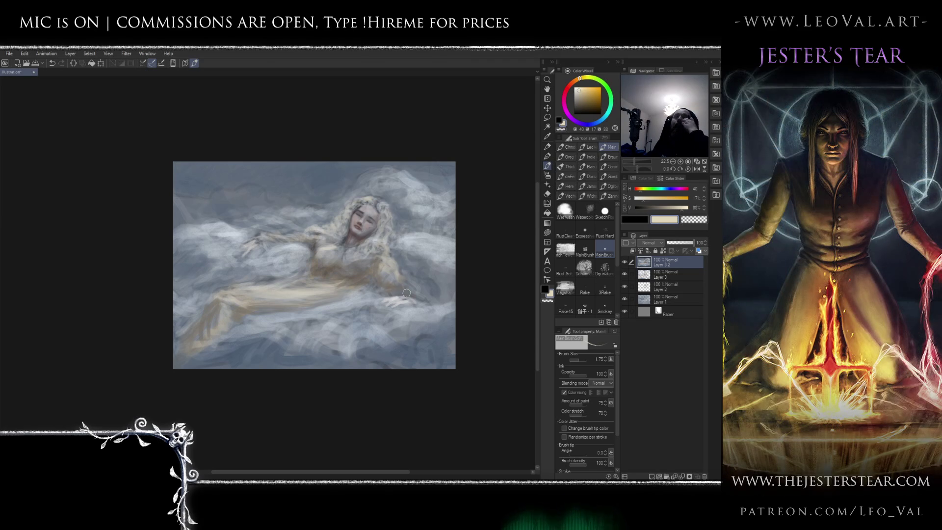
With the view mirrored, dab grey-blue from the clouds into the hair beside her face.
key("h")
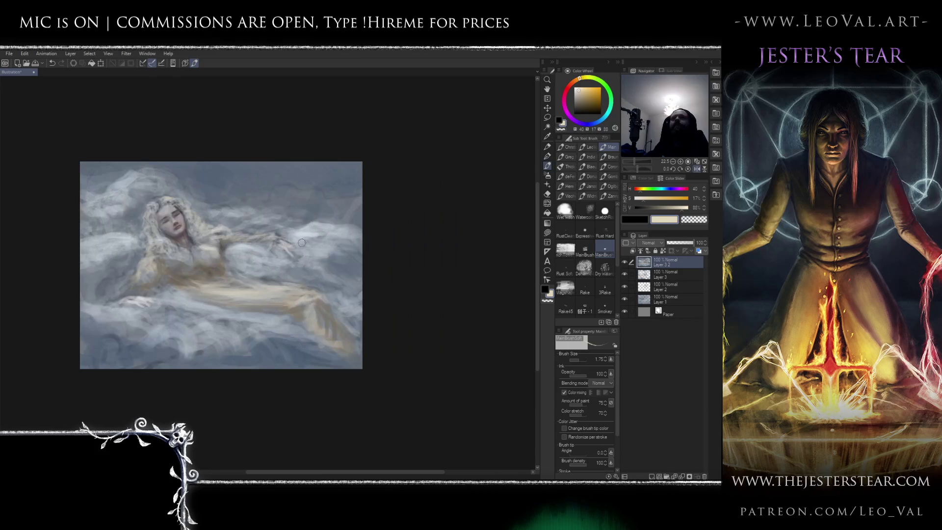
left_click_drag(233, 269, 292, 266)
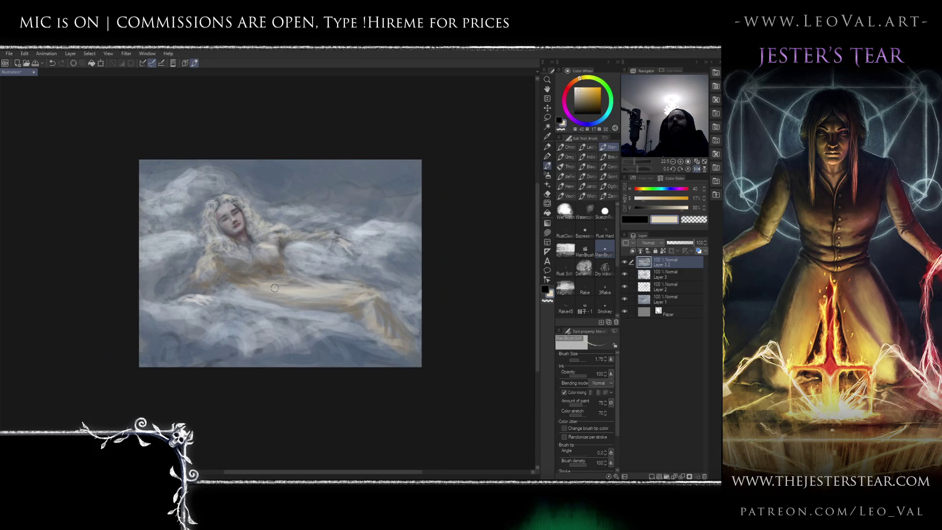
left_click(184, 242, "alt")
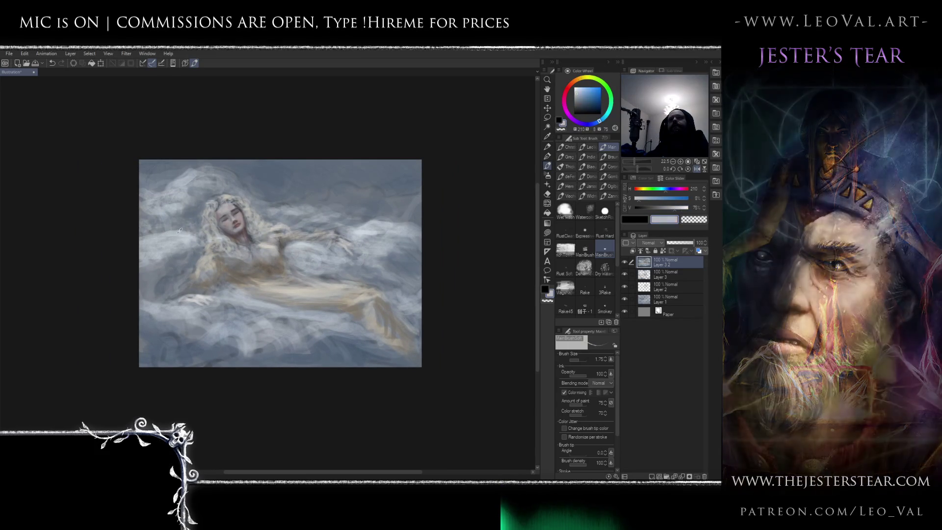
left_click_drag(190, 225, 197, 226)
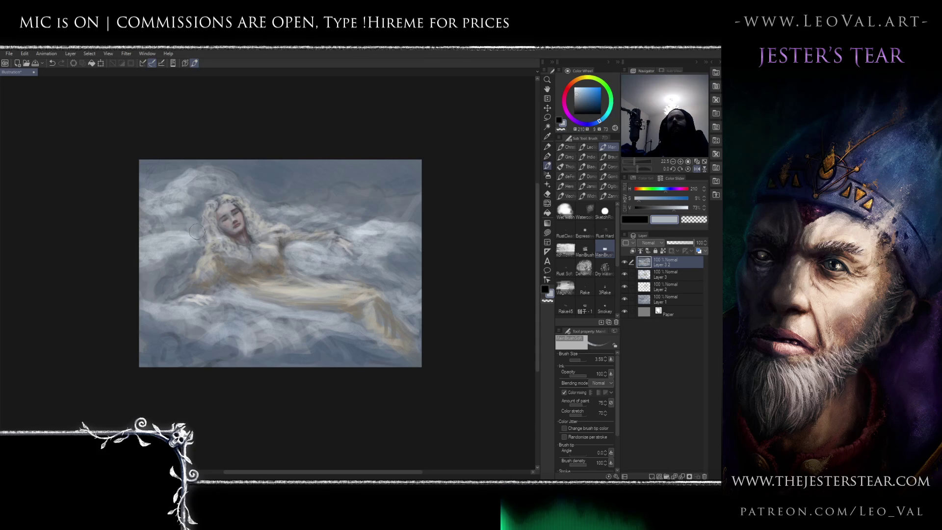
Load a lighter grey-blue on a slightly smaller brush and flip the view back.
left_click(185, 235, "alt")
key("bracketleft")
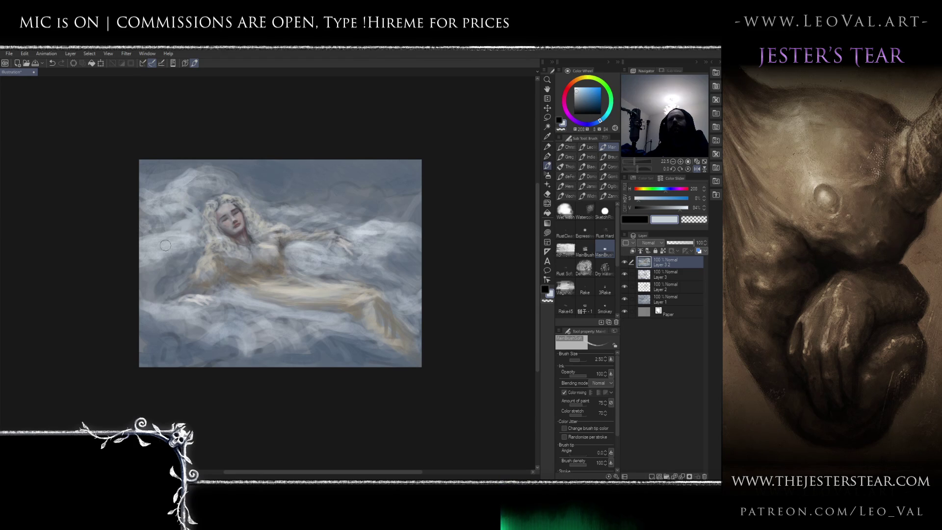
key("h")
left_click_drag(305, 271, 284, 280)
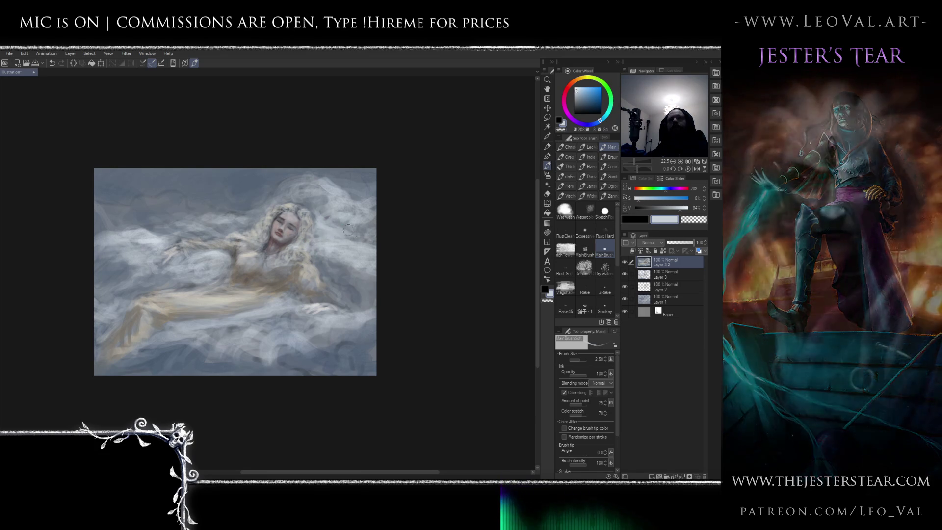
Paint light blue-grey strokes over the woman's chest with a brush of about size 5.
left_click_drag(378, 246, 468, 242)
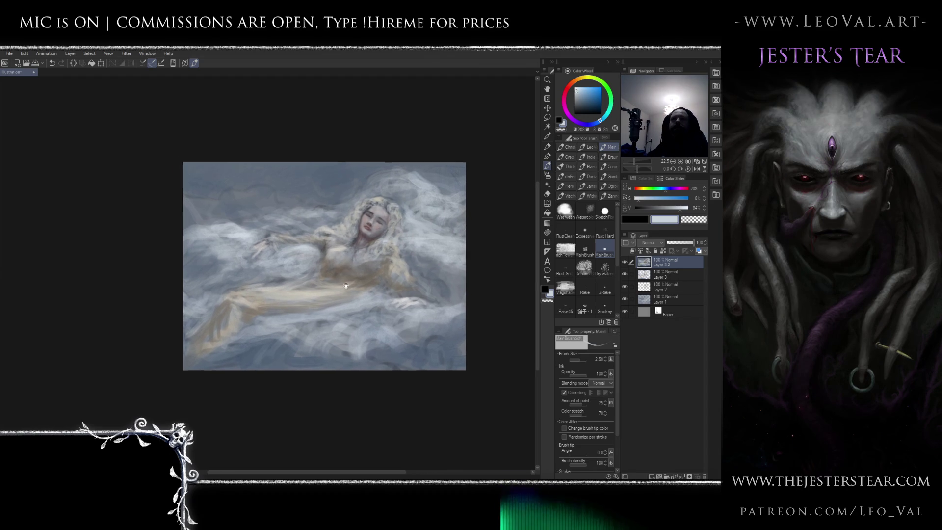
scroll(351, 272, "up", 2)
left_click(334, 263, "alt")
left_click(334, 264, "alt")
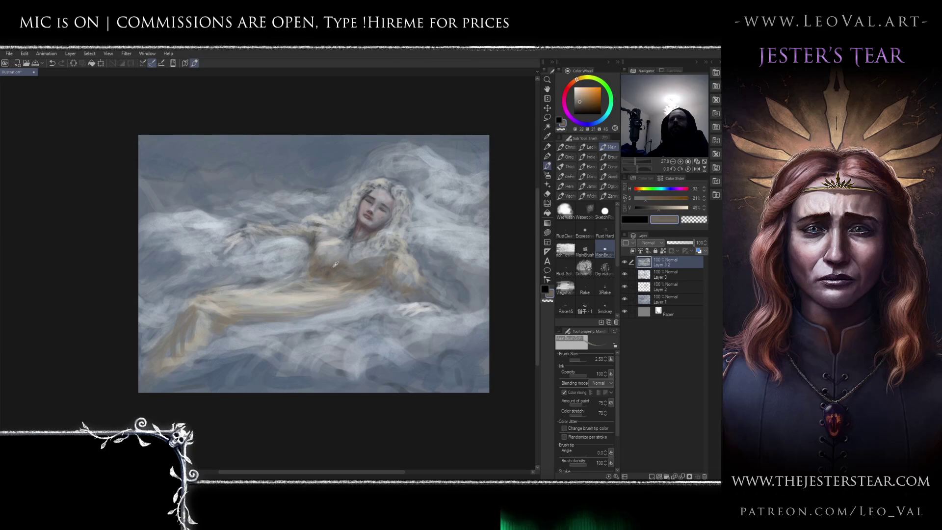
mouse_move(334, 264)
left_mouse_down()
mouse_move(322, 247)
mouse_move(317, 273)
left_mouse_up()
left_click(309, 240, "alt")
mouse_move(309, 240)
left_mouse_down()
mouse_move(291, 239)
mouse_move(307, 241)
mouse_move(303, 254)
left_mouse_up()
Sample lighter and brighter blue-greys from the painting and set the brush to size 7.
key("bracketleft")
key("bracketleft")
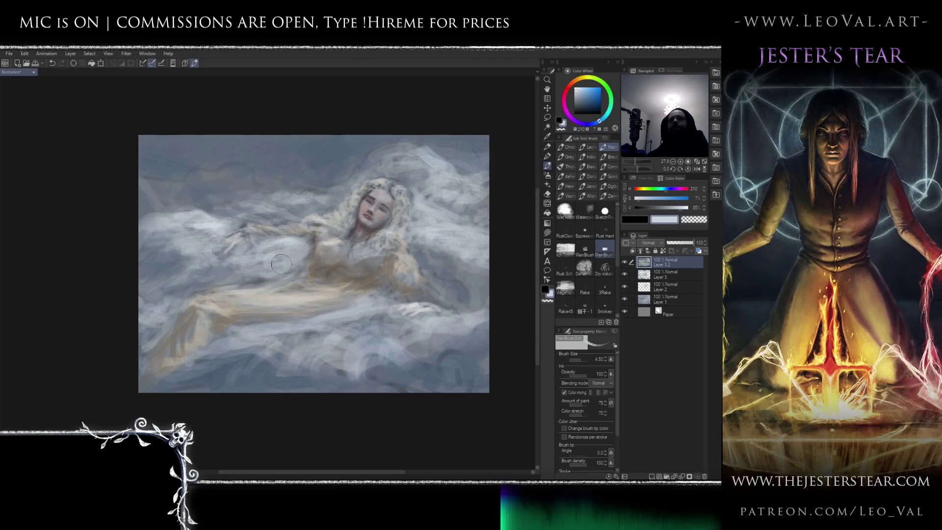
left_click(436, 261, "alt")
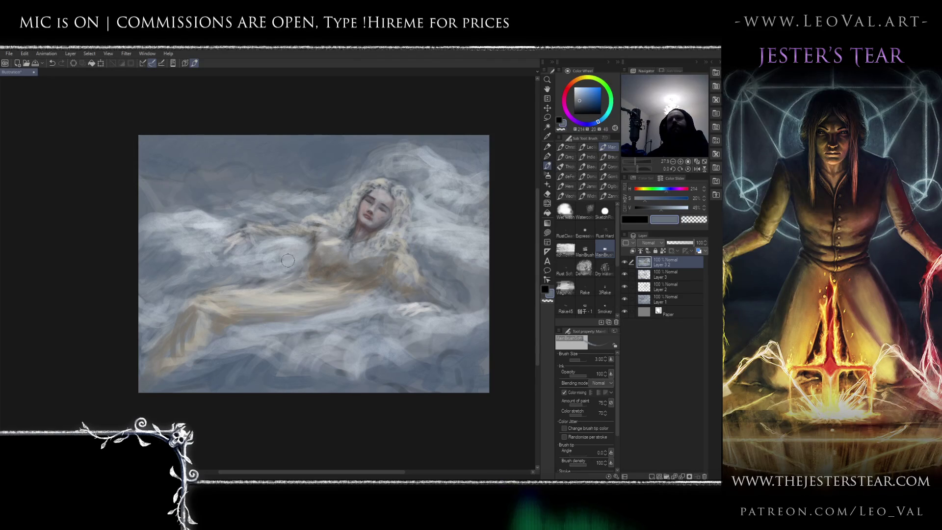
key("bracketleft")
key("bracketleft")
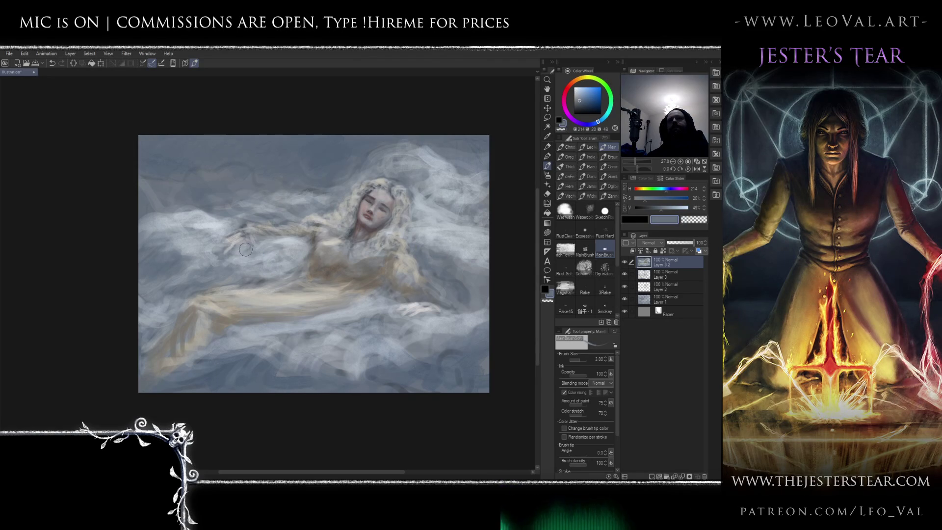
left_click(291, 240, "alt")
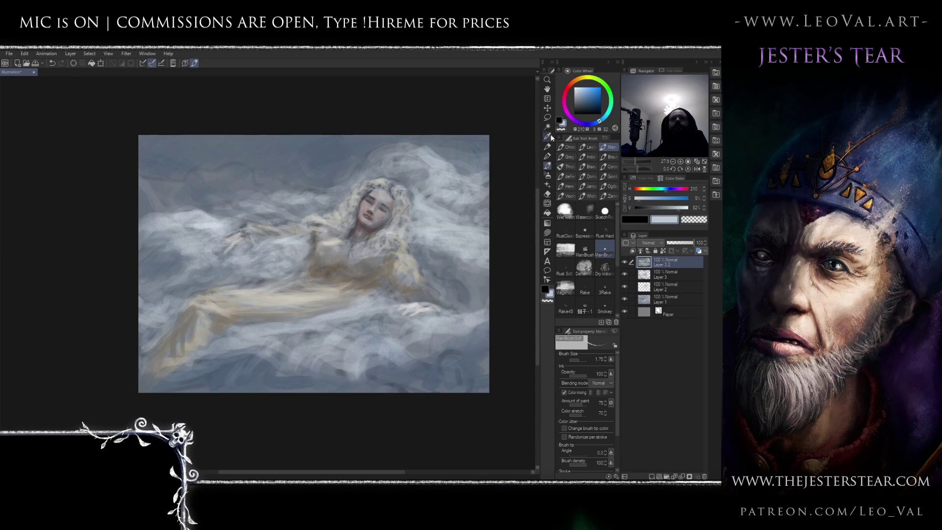
left_click(305, 200, "alt")
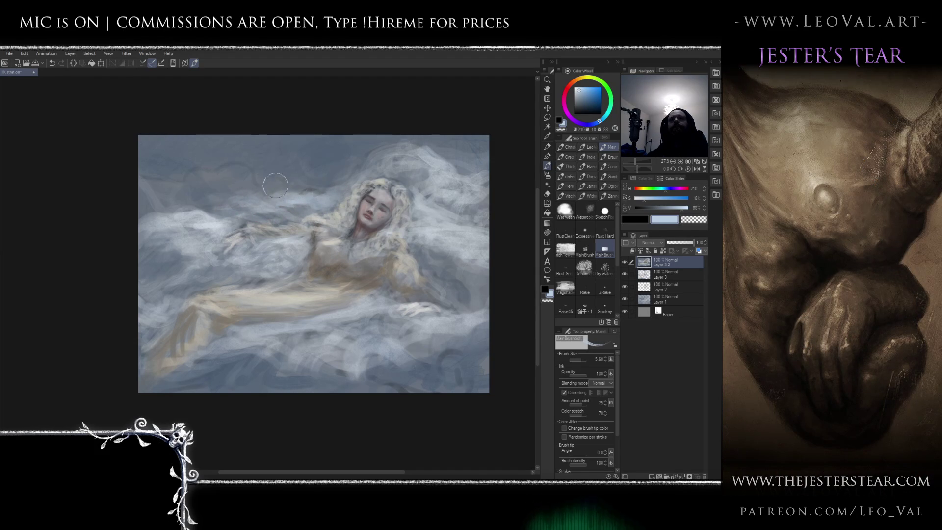
left_click_drag(262, 206, 270, 208)
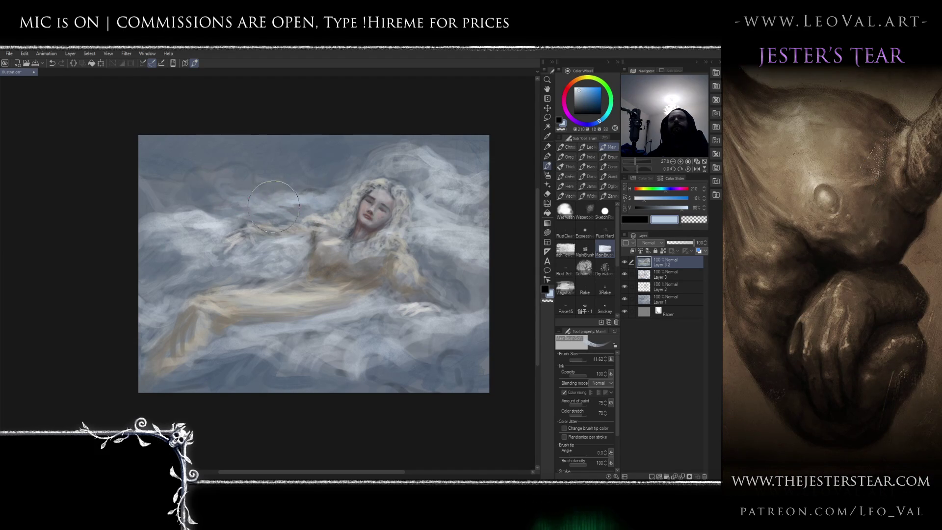
key("bracketleft")
key("bracketleft")
key("bracketleft")
Sample a range of mid to dark blue-greys from the clouds.
left_click(193, 211, "alt")
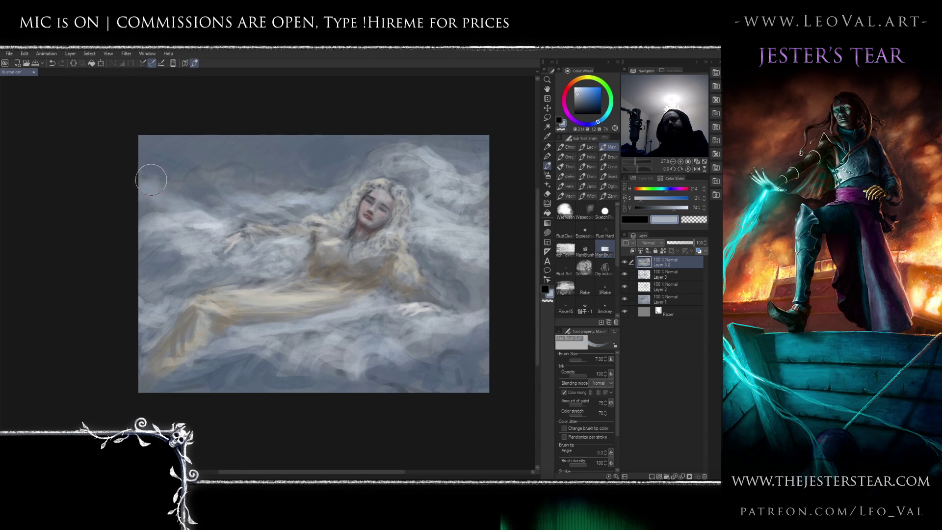
left_click(253, 215, "alt")
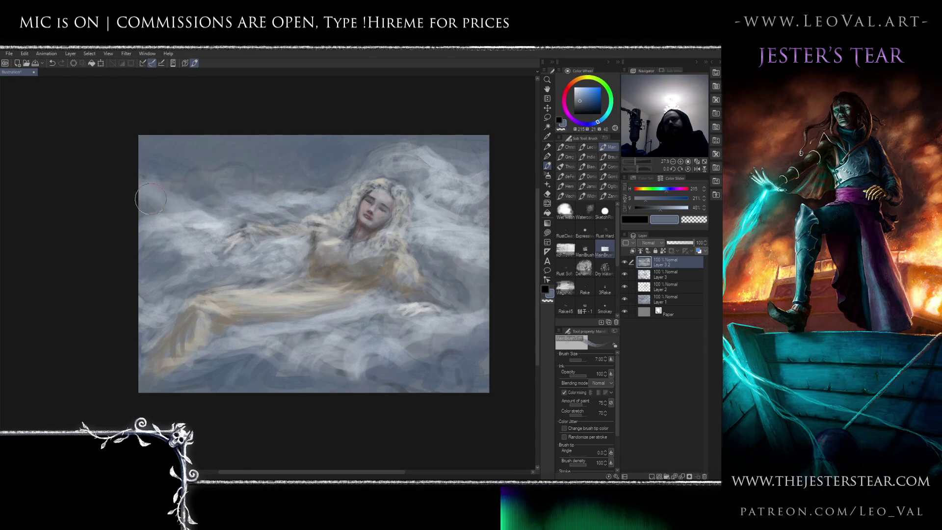
left_click(155, 239, "alt")
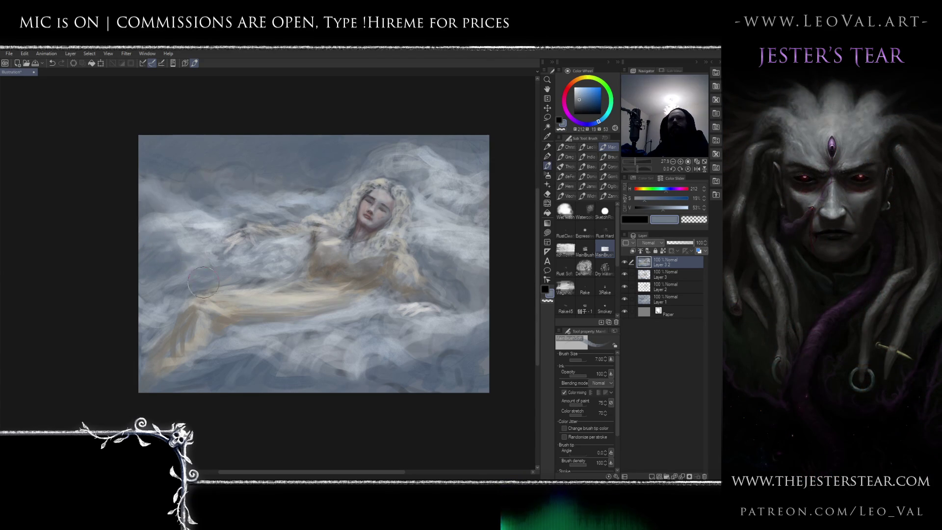
scroll(300, 262, "down", 2)
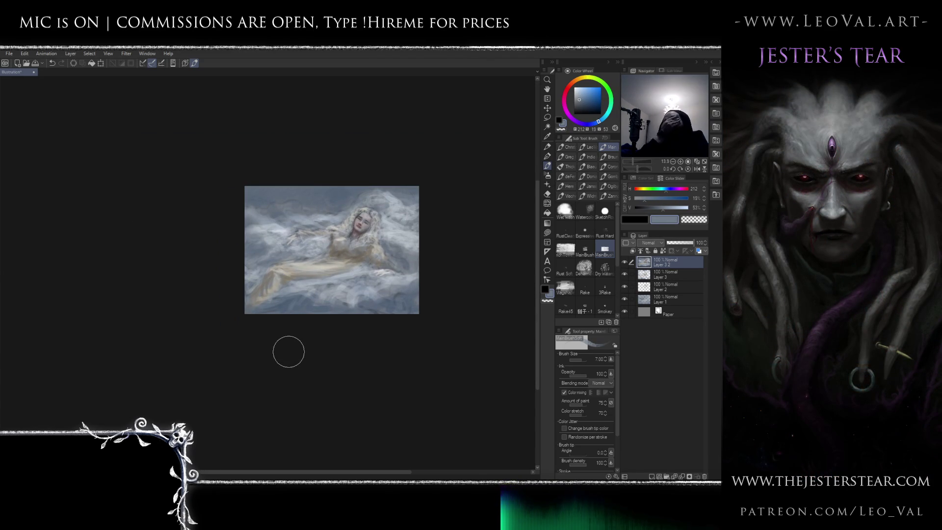
scroll(356, 242, "up", 3)
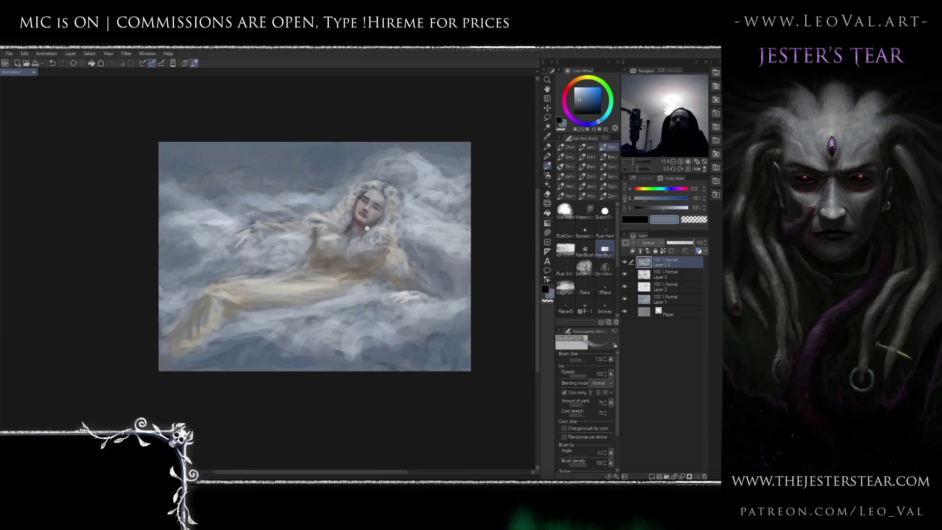
Paint near-white highlights on the woman's waist with a size-4 brush.
left_click(324, 237, "alt")
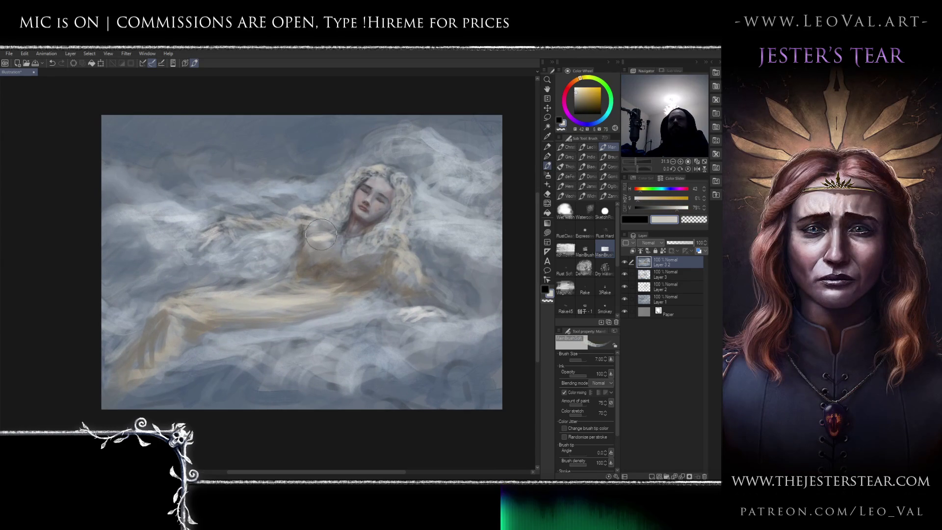
key("bracketleft")
key("bracketleft")
key("bracketleft")
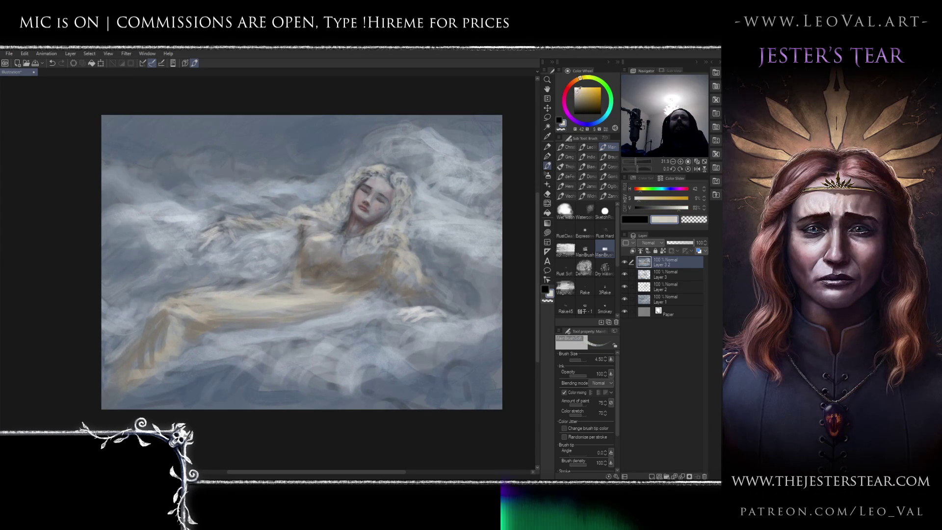
left_click(318, 287, "alt")
key("bracketleft")
mouse_move(324, 290)
left_mouse_down()
mouse_move(311, 289)
mouse_move(343, 277)
left_mouse_up()
Sample warm greys and tans, then switch the paint colour to a blue hue at brush size 3.
left_click(353, 251, "alt")
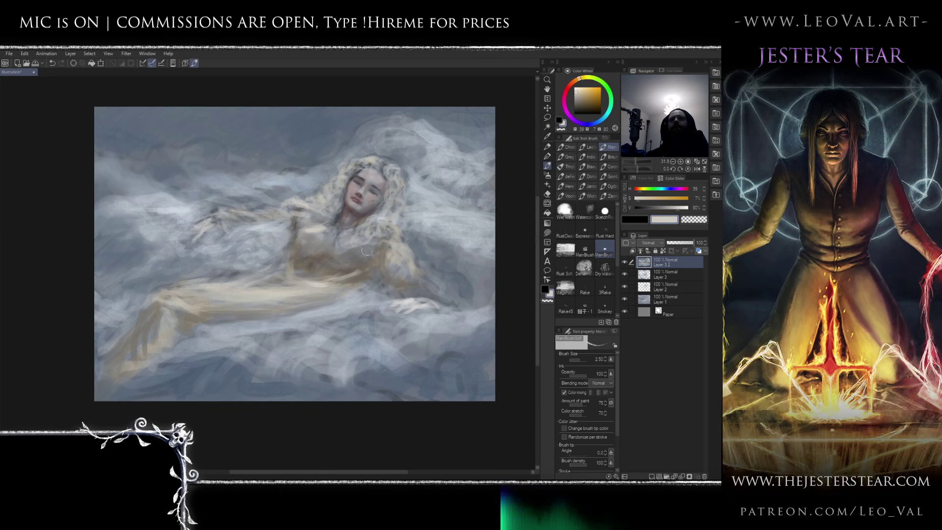
left_click_drag(355, 256, 357, 243, "ctrl+alt")
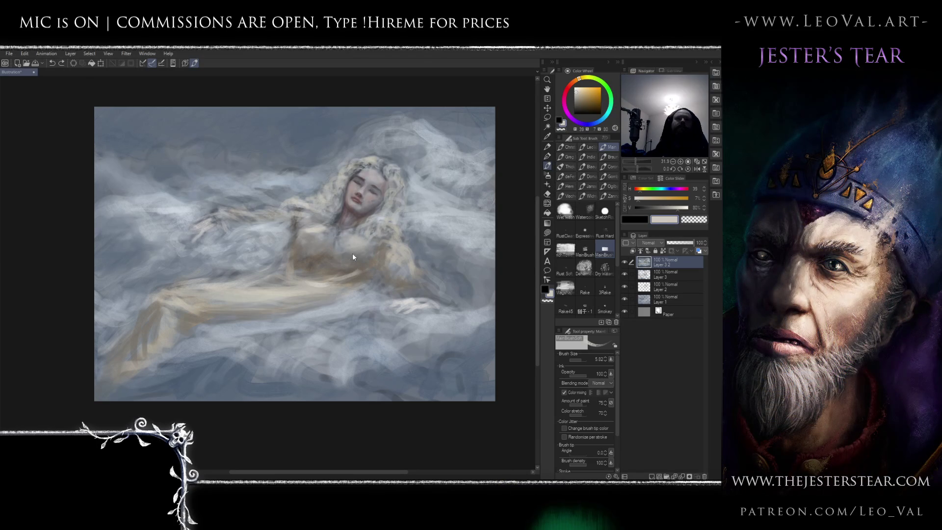
left_click(356, 263, "alt")
left_click(348, 268, "alt")
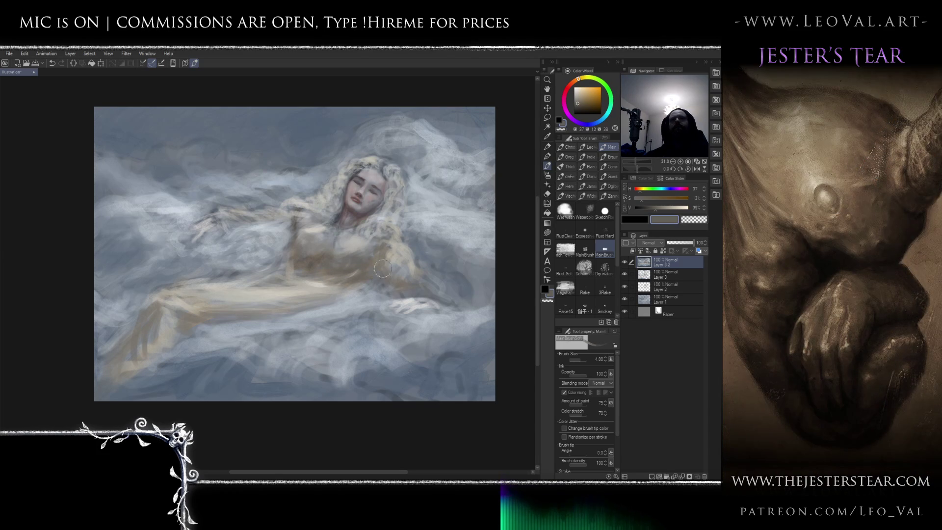
left_click(383, 268, "alt")
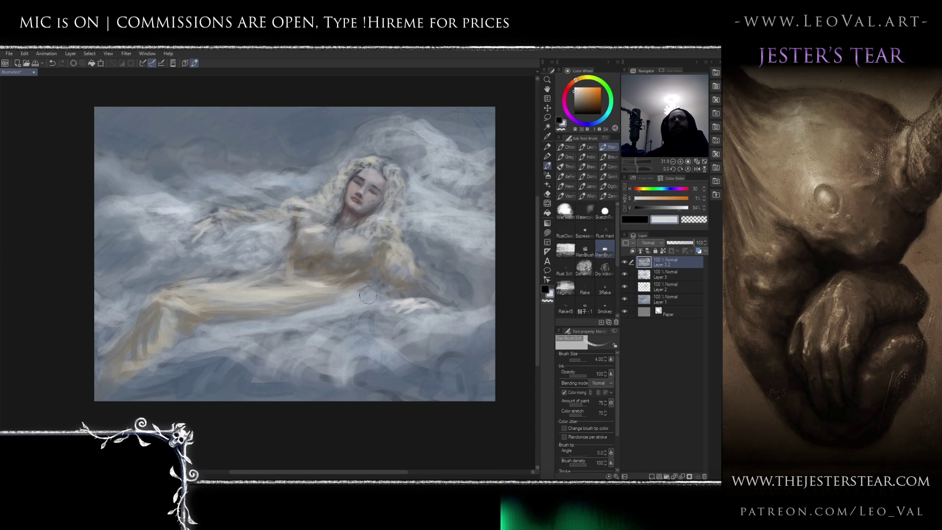
left_click(600, 120)
key("bracketleft")
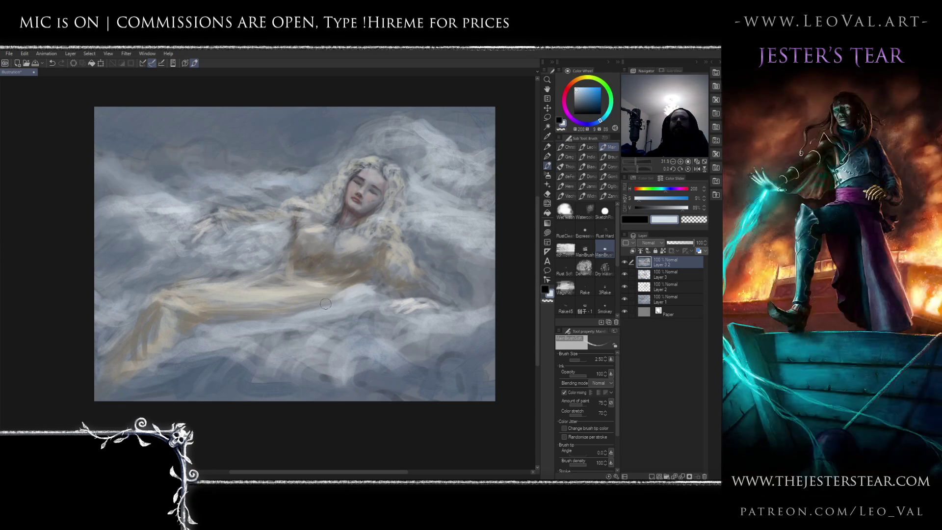
Enlarge the brush to about 11.5 and brighten the lower clouds with light strokes.
mouse_move(354, 298)
left_mouse_down("ctrl+alt")
mouse_move(356, 286)
mouse_move(319, 317)
mouse_move(342, 314)
left_mouse_up("ctrl+alt")
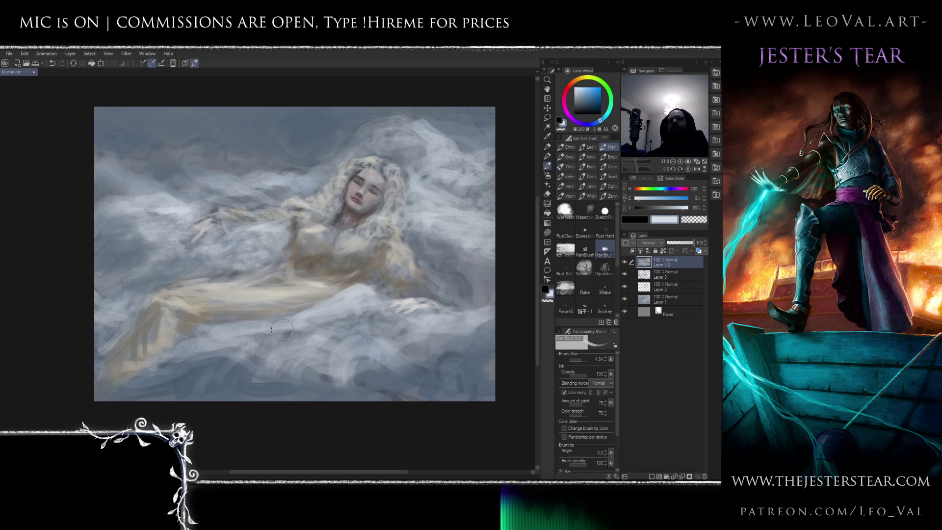
mouse_move(290, 338)
left_mouse_down("ctrl+alt")
mouse_move(314, 338)
mouse_move(245, 339)
mouse_move(202, 352)
left_mouse_up("ctrl+alt")
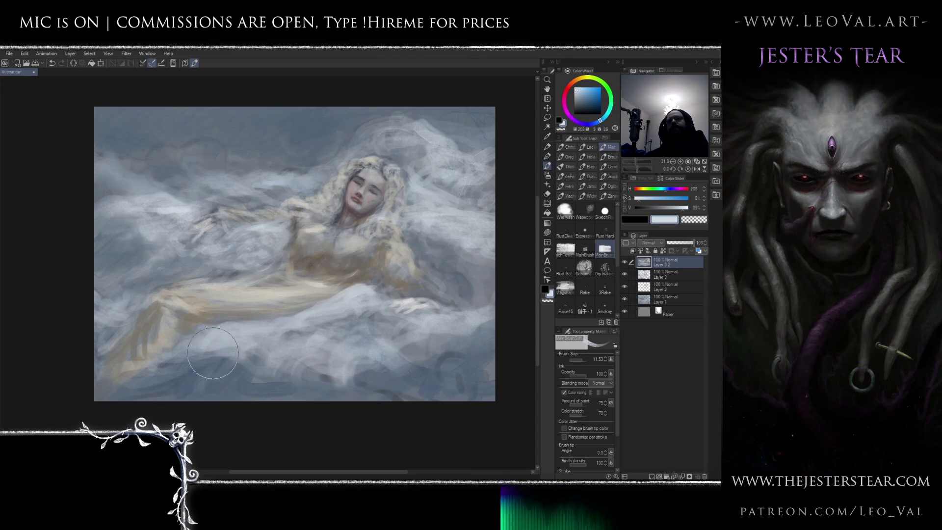
scroll(202, 352, "down", 5)
scroll(369, 327, "up", 4)
mouse_move(369, 327)
left_mouse_down()
mouse_move(363, 358)
mouse_move(356, 348)
left_mouse_up()
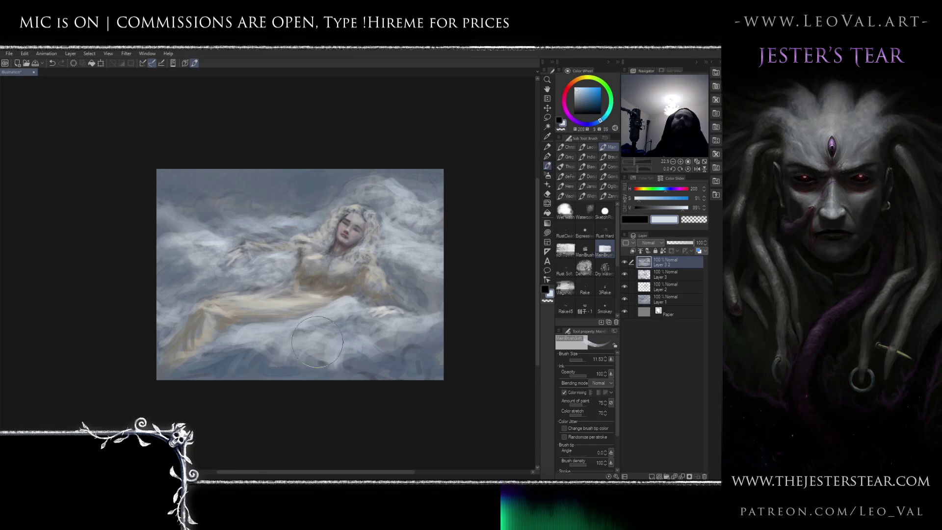
scroll(358, 258, "down", 3)
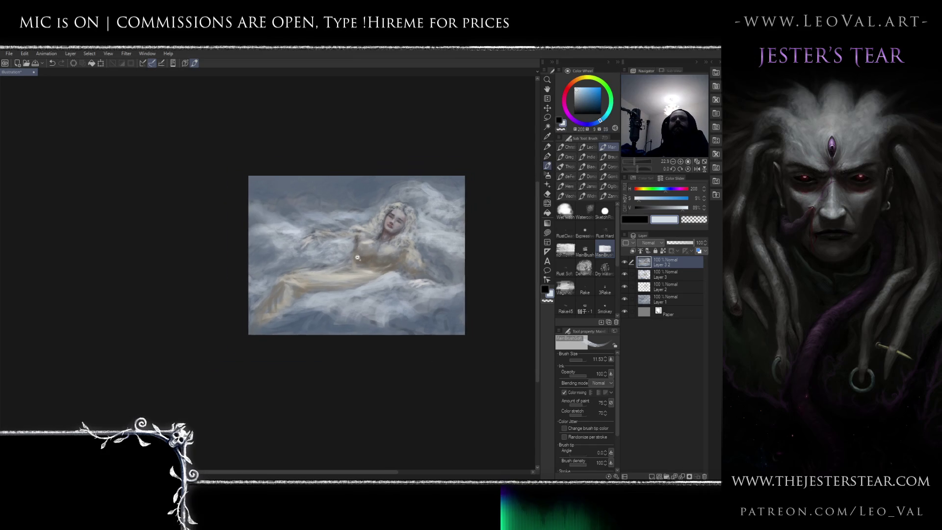
Zoom in on the figure, sample a light grey and shrink the brush to 3.5.
scroll(351, 255, "up", 2)
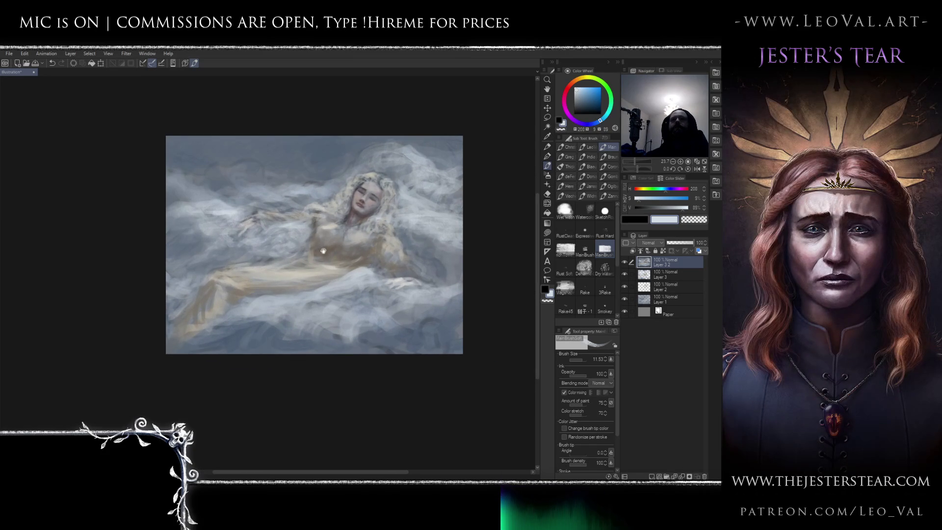
mouse_move(339, 260)
left_mouse_down()
mouse_move(358, 268)
mouse_move(345, 278)
mouse_move(307, 273)
left_mouse_up()
scroll(349, 270, "up", 3)
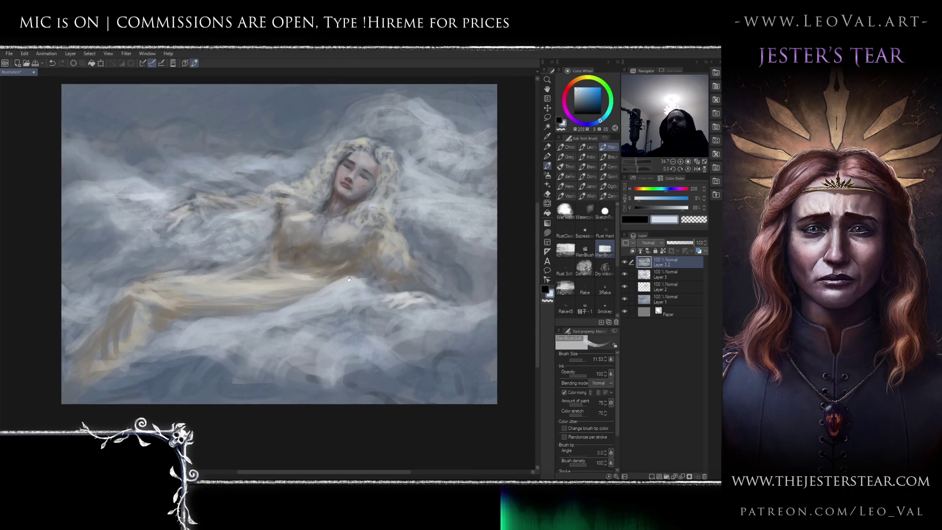
left_click(347, 257, "alt")
left_click(347, 257, "alt")
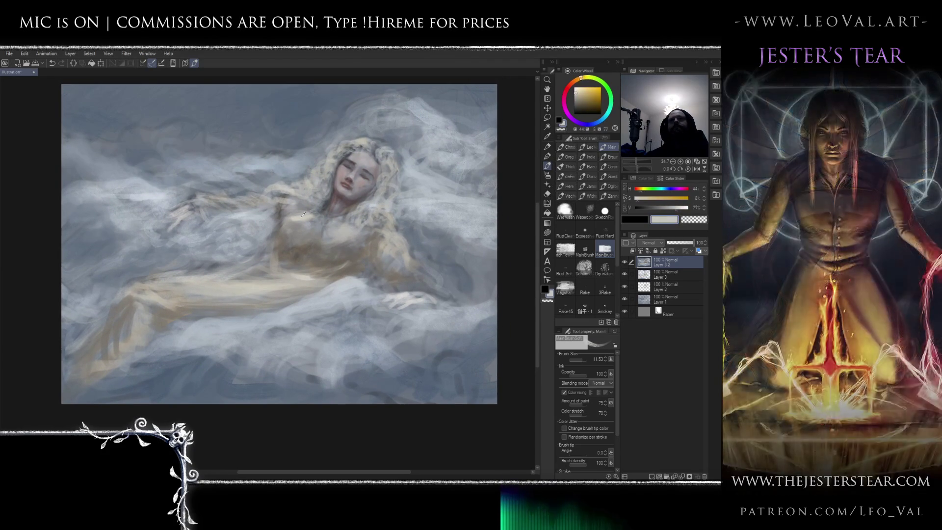
key("bracketleft")
key("bracketleft")
key("bracketleft")
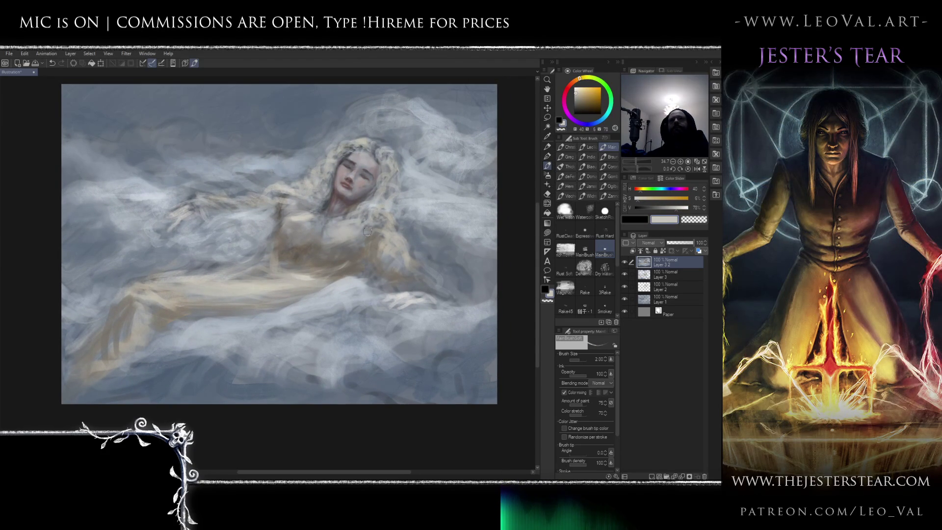
Sample brown-greys and a muted reddish grey, bringing the brush below size 1.25.
left_click(332, 263, "alt")
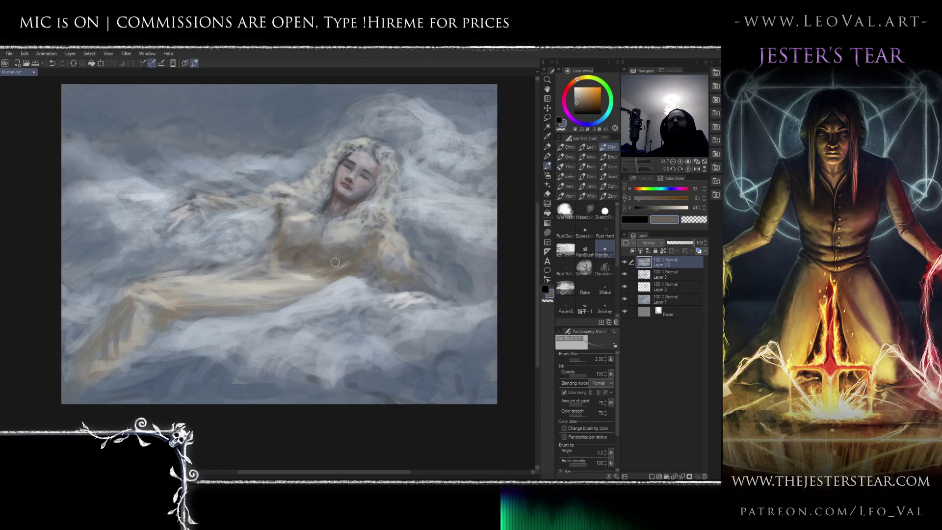
left_click(321, 224, "alt")
key("bracketleft")
key("bracketleft")
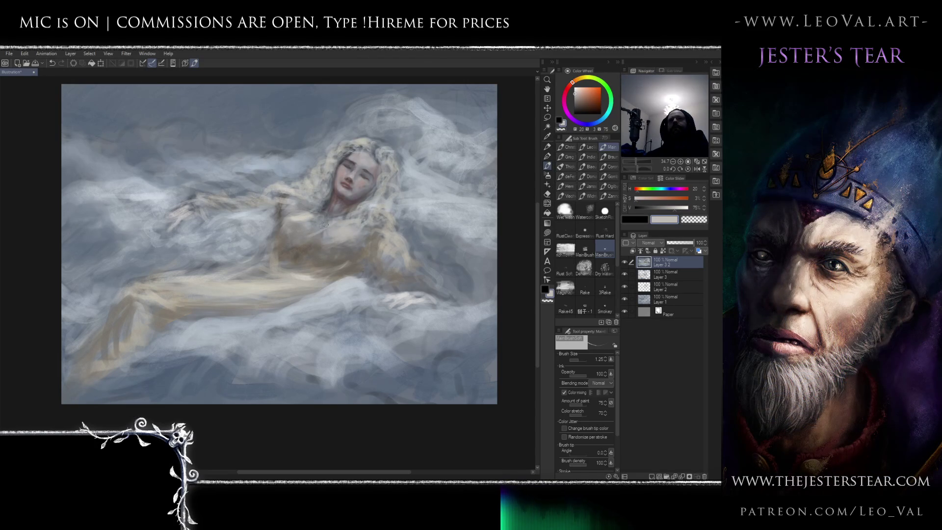
left_click(316, 229, "alt")
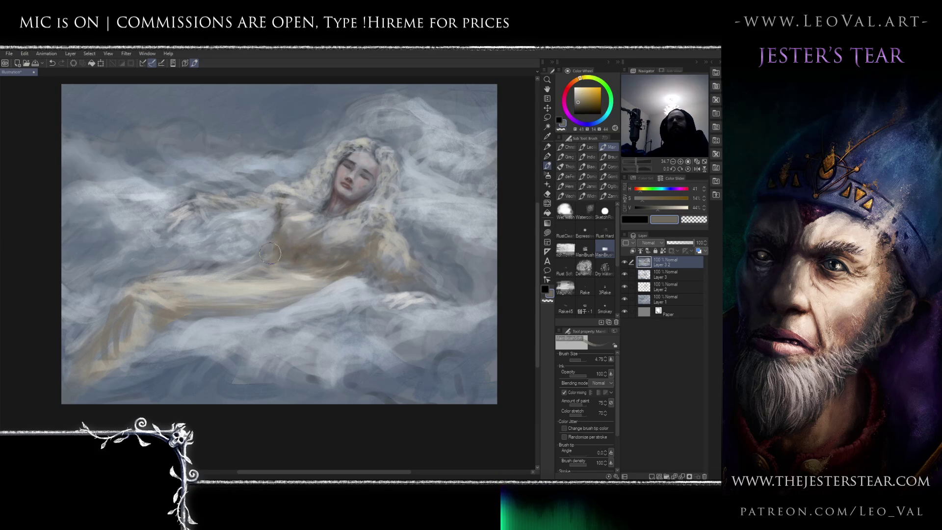
left_click(283, 245, "alt")
key("bracketleft")
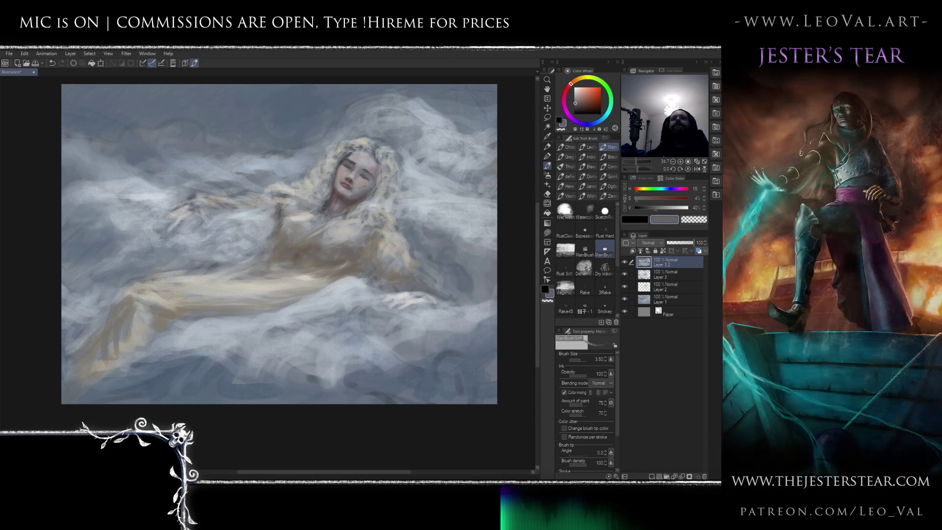
Choose a darker tan in the colour wheel, then load a pale warm grey on a finer brush.
left_click_drag(297, 237, 306, 255)
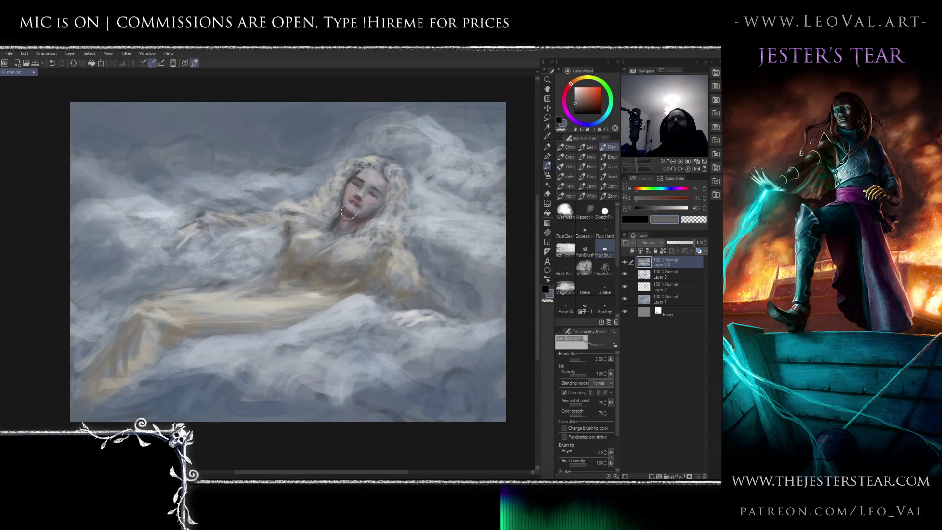
left_click(341, 226, "alt")
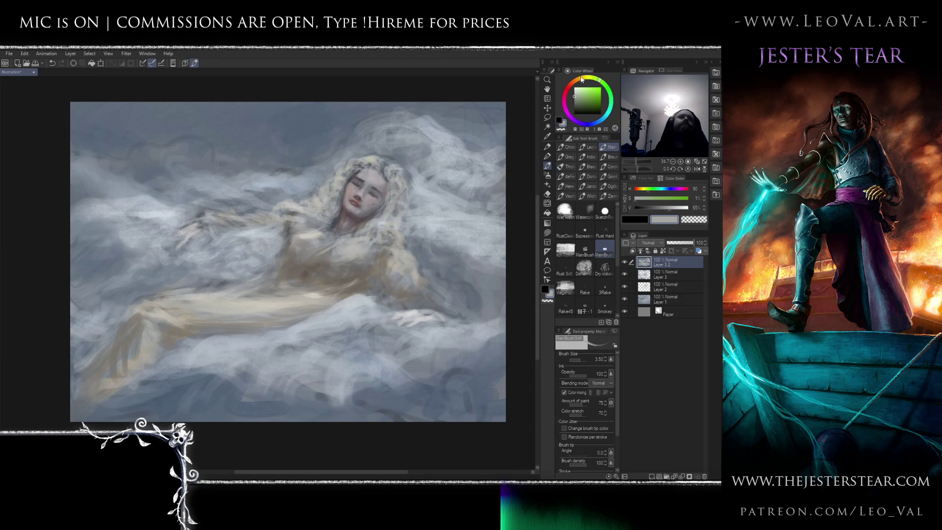
left_click_drag(580, 94, 585, 101)
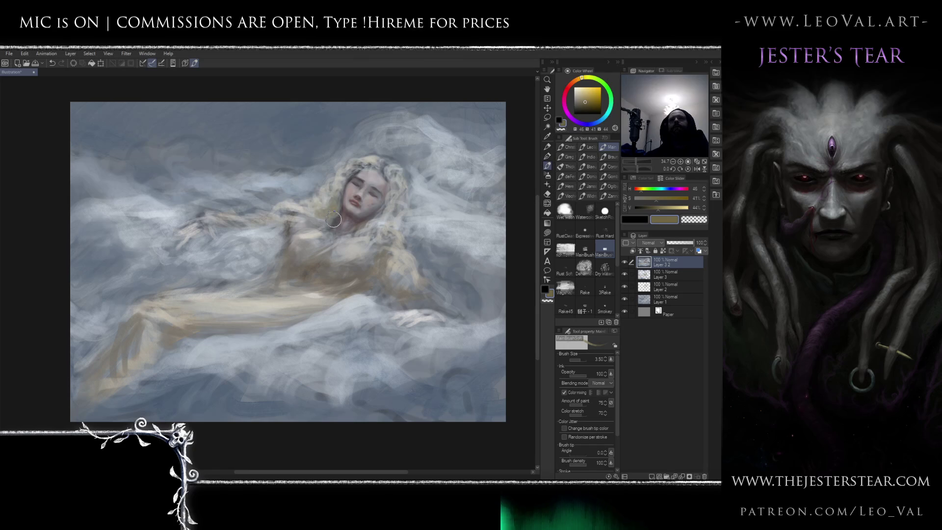
left_click(309, 233, "alt")
key("bracketleft")
key("bracketleft")
key("bracketleft")
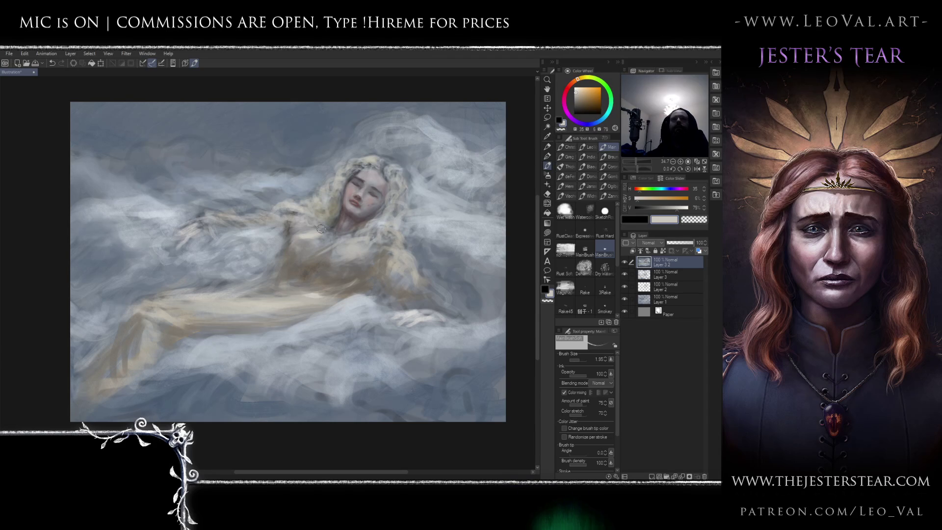
scroll(316, 235, "down", 2)
Paint a darkened blue-grey into the clouds left of the figure.
left_click(277, 233, "alt")
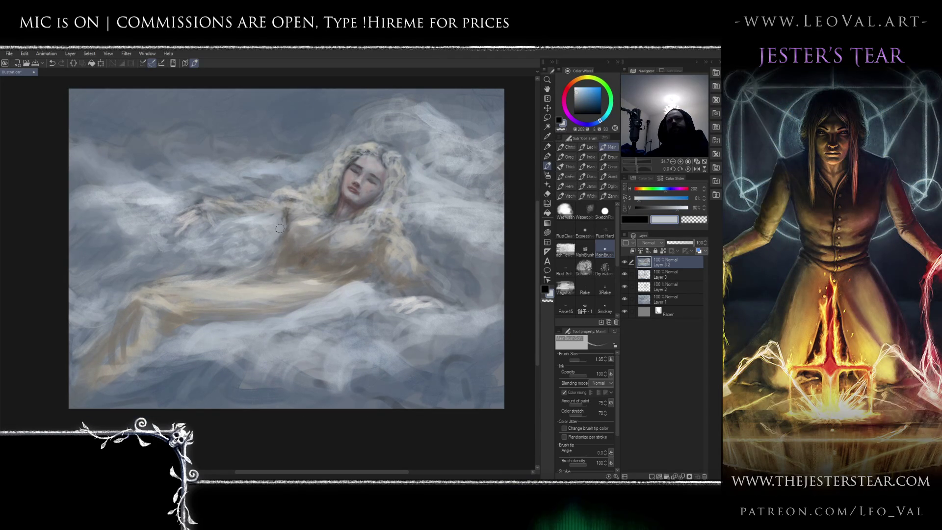
left_click(587, 106)
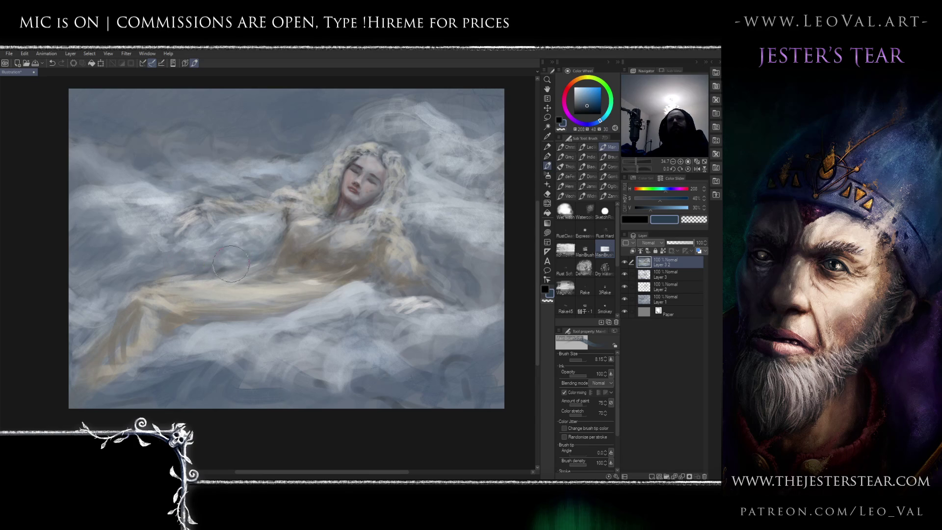
mouse_move(171, 244)
left_mouse_down()
mouse_move(150, 218)
mouse_move(142, 230)
mouse_move(157, 241)
mouse_move(184, 224)
mouse_move(142, 211)
left_mouse_up()
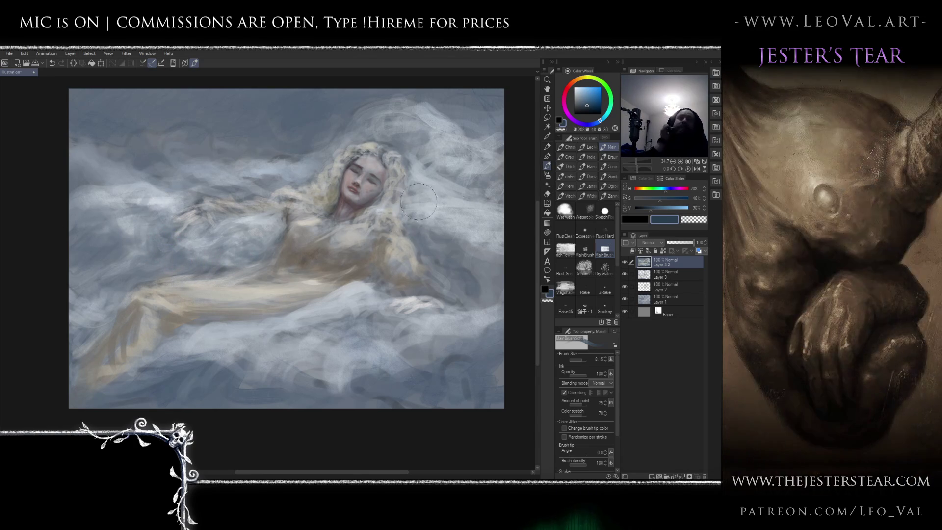
Lay light beige strokes over the torso and brighten the left part of the dress with cream.
left_click(583, 83)
left_click(580, 91)
key("bracketleft")
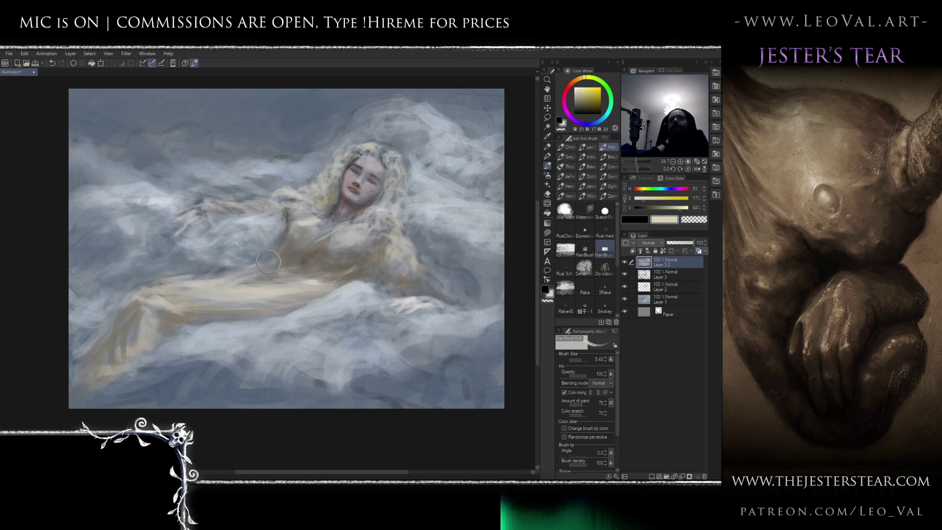
mouse_move(249, 278)
left_mouse_down()
mouse_move(269, 264)
mouse_move(255, 280)
mouse_move(285, 279)
mouse_move(251, 278)
left_mouse_up()
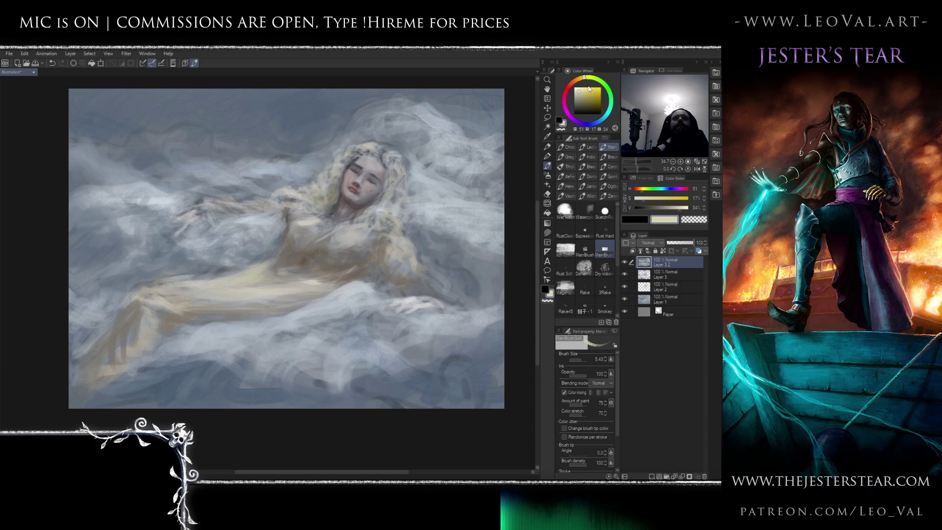
left_click(577, 88)
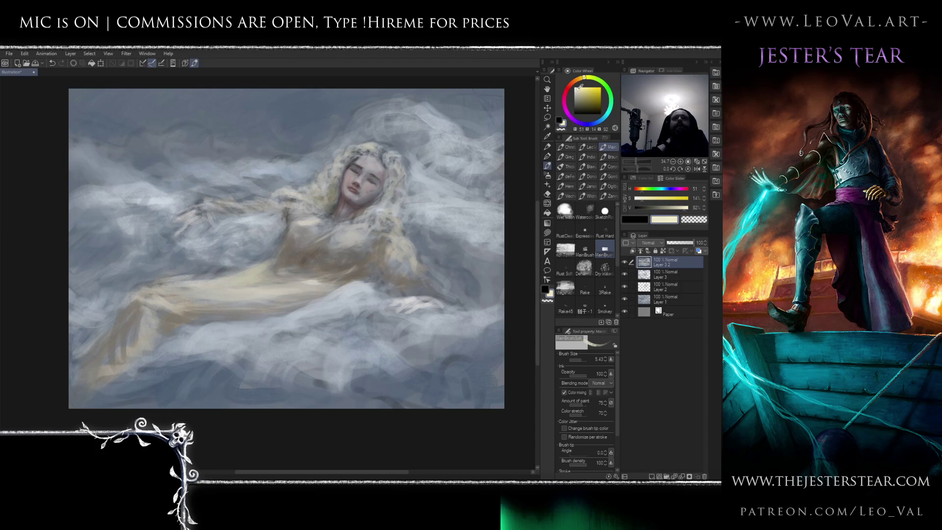
key("bracketleft")
left_click_drag(251, 275, 246, 276)
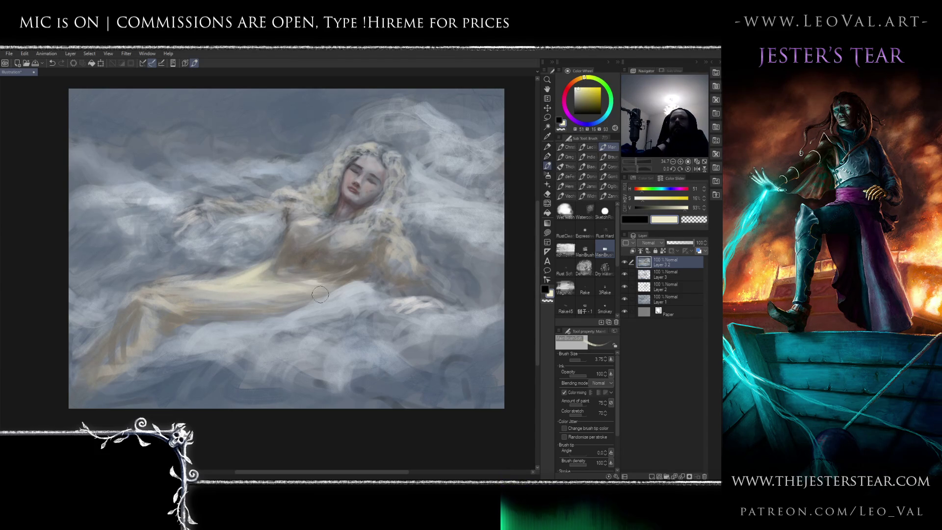
mouse_move(227, 287)
left_mouse_down()
mouse_move(152, 282)
mouse_move(239, 304)
left_mouse_up()
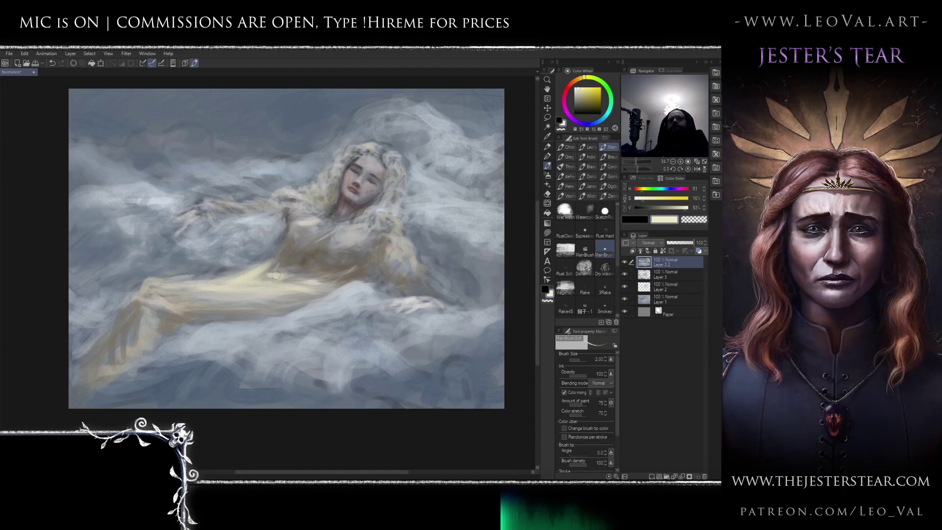
scroll(348, 252, "down", 5)
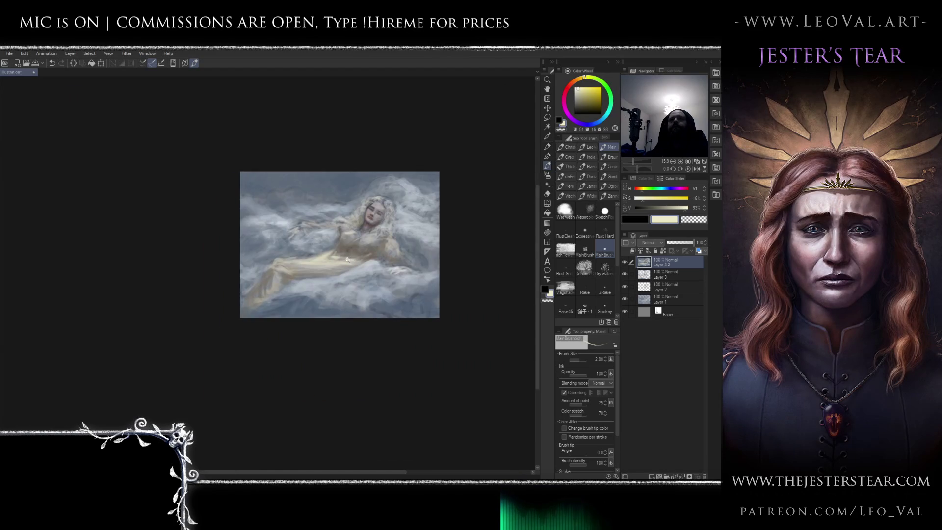
Streak a highlight along the lower edge of the yellow drapery with an enlarged brush.
scroll(353, 251, "up", 4)
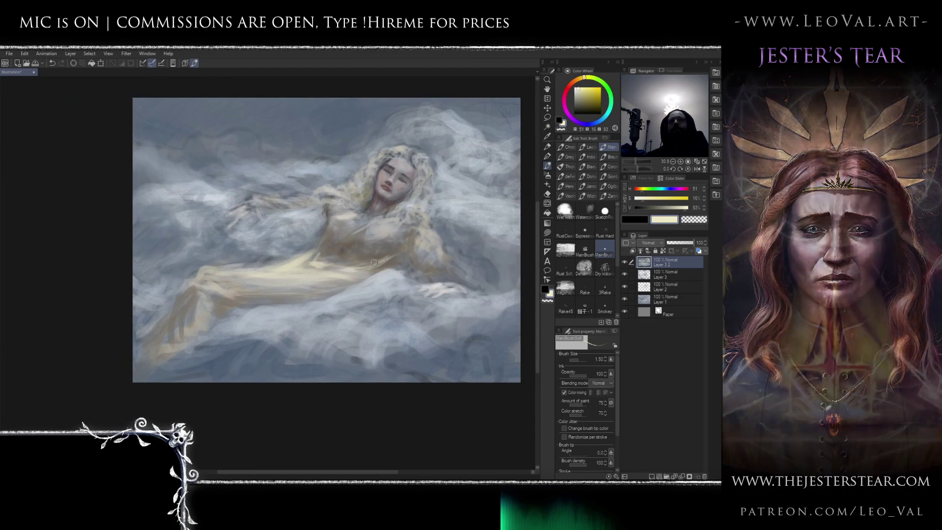
mouse_move(346, 272)
left_mouse_down()
mouse_move(375, 267)
mouse_move(305, 275)
left_mouse_up()
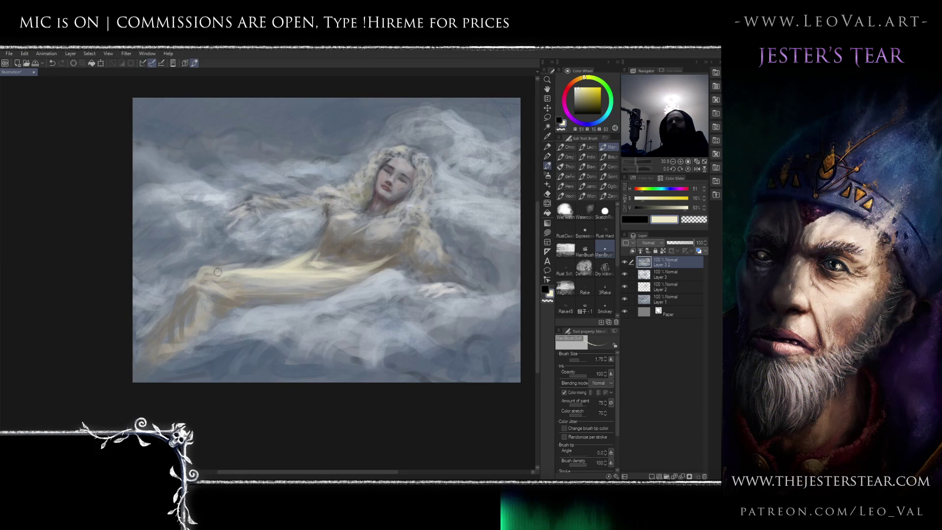
left_click_drag(215, 287, 335, 273)
mouse_move(231, 292)
left_mouse_down()
mouse_move(251, 282)
mouse_move(214, 279)
mouse_move(205, 290)
mouse_move(211, 312)
mouse_move(200, 303)
mouse_move(221, 302)
left_mouse_up()
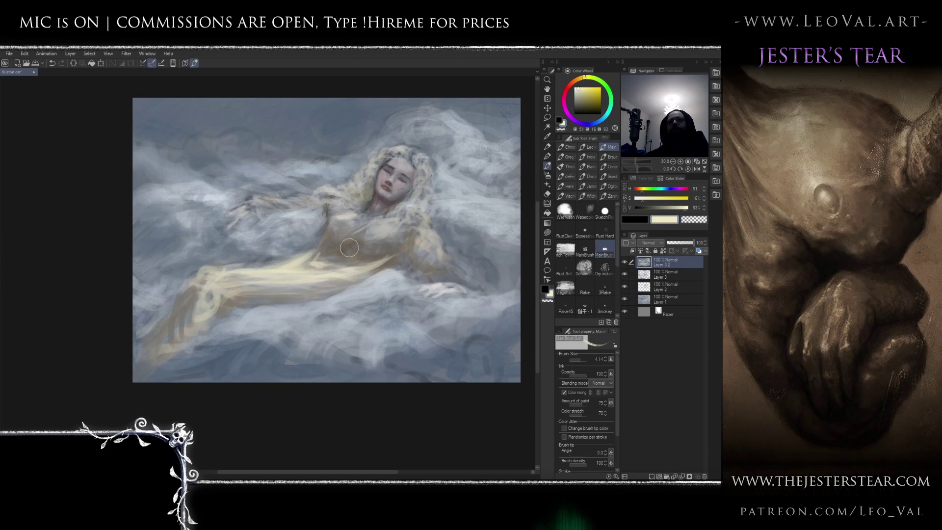
left_click(369, 253, "alt")
left_click(296, 279, "alt")
mouse_move(254, 293)
left_mouse_down()
mouse_move(244, 289)
mouse_move(317, 286)
mouse_move(255, 297)
left_mouse_up()
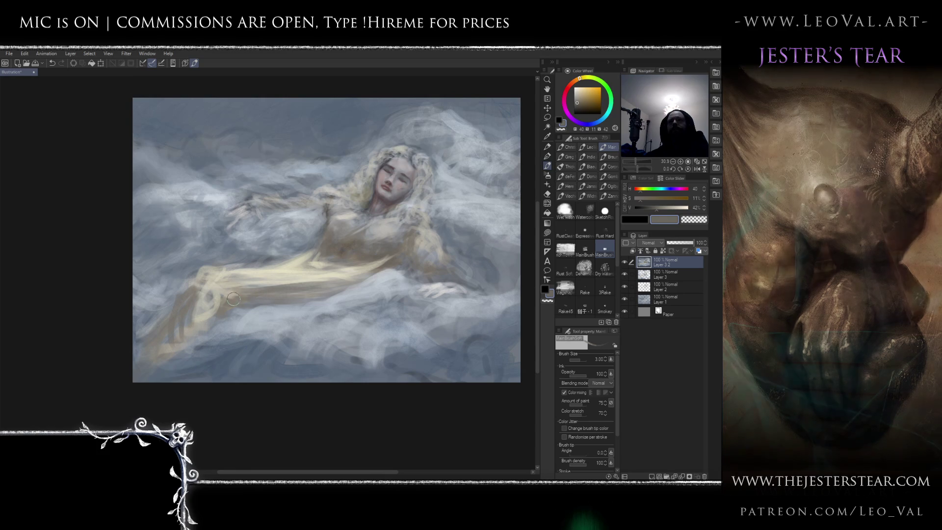
Paint pale yellow over the lower-left drapery, then load a pale blue-grey on a smaller brush.
left_click(276, 270, "alt")
mouse_move(238, 302)
left_mouse_down()
mouse_move(316, 293)
mouse_move(247, 297)
left_mouse_up()
scroll(227, 304, "down", 4)
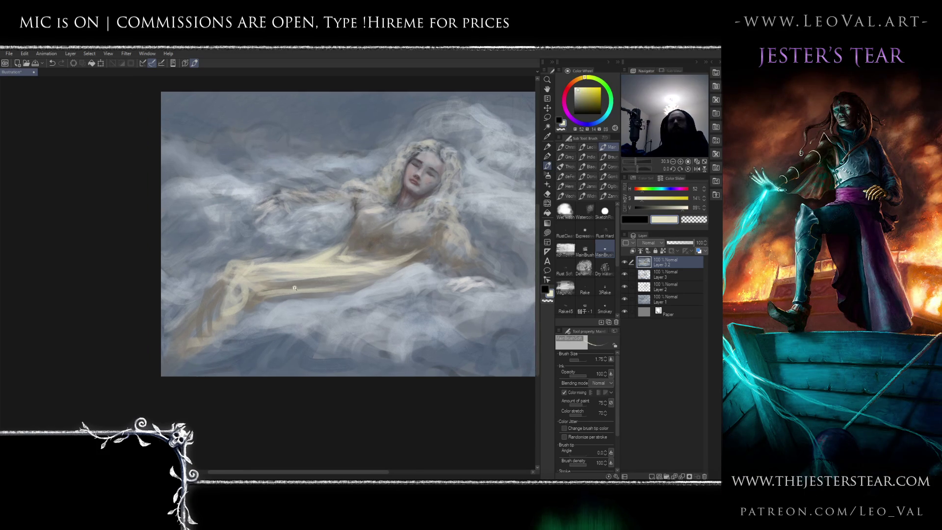
scroll(277, 287, "up", 2)
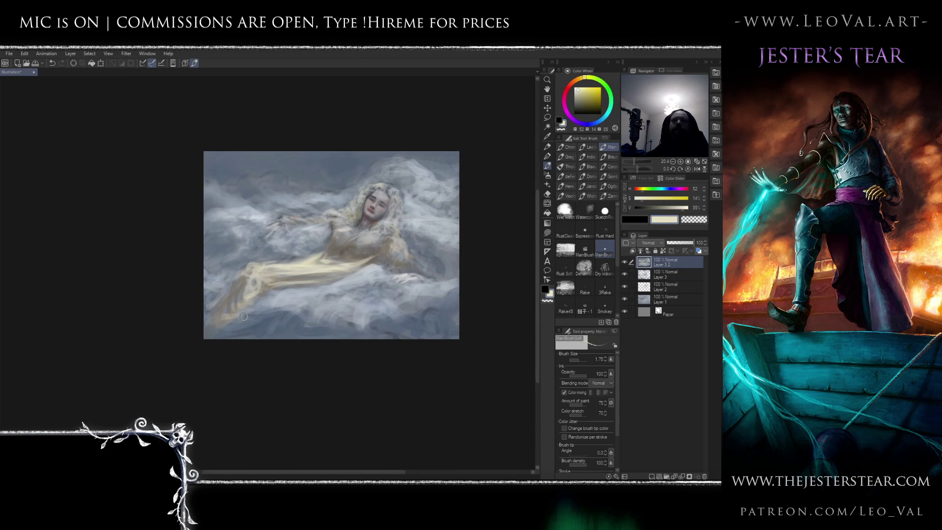
key("bracketleft")
left_click(235, 294, "alt")
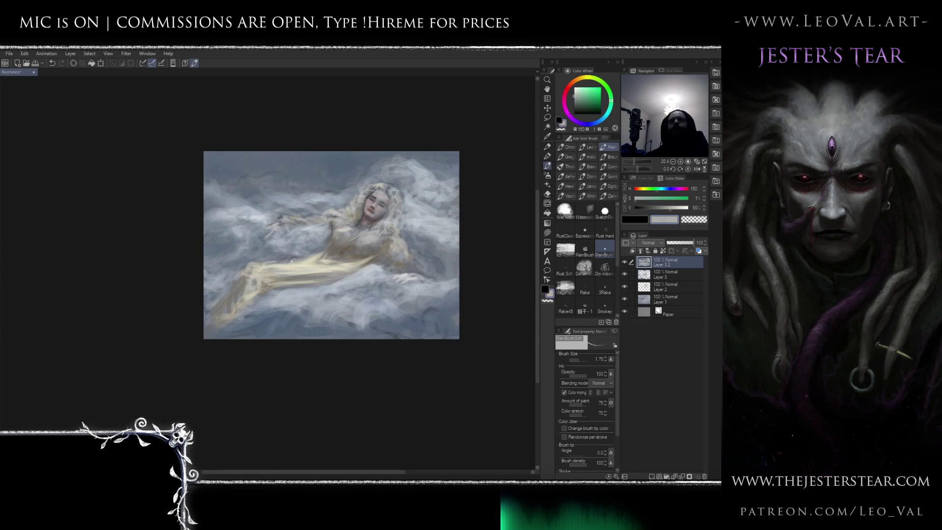
key("bracketright")
key("bracketright")
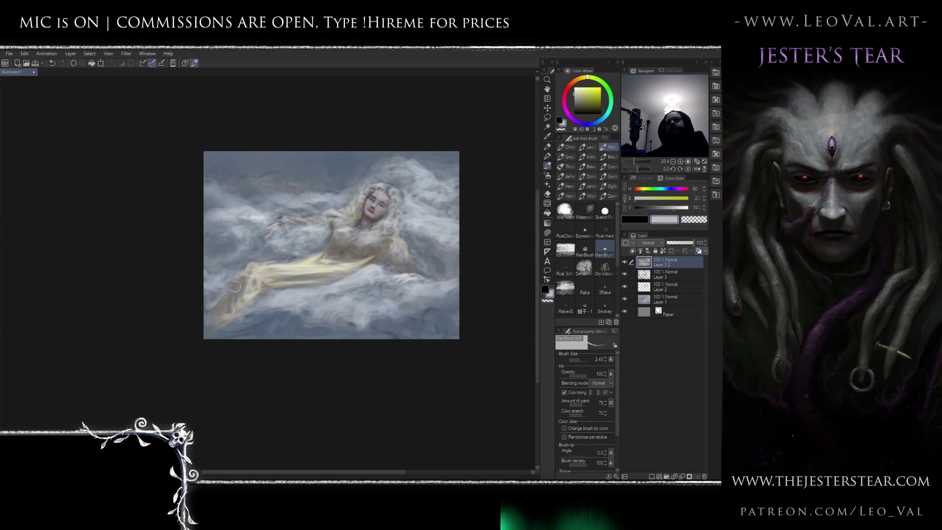
key("bracketleft")
key("bracketleft")
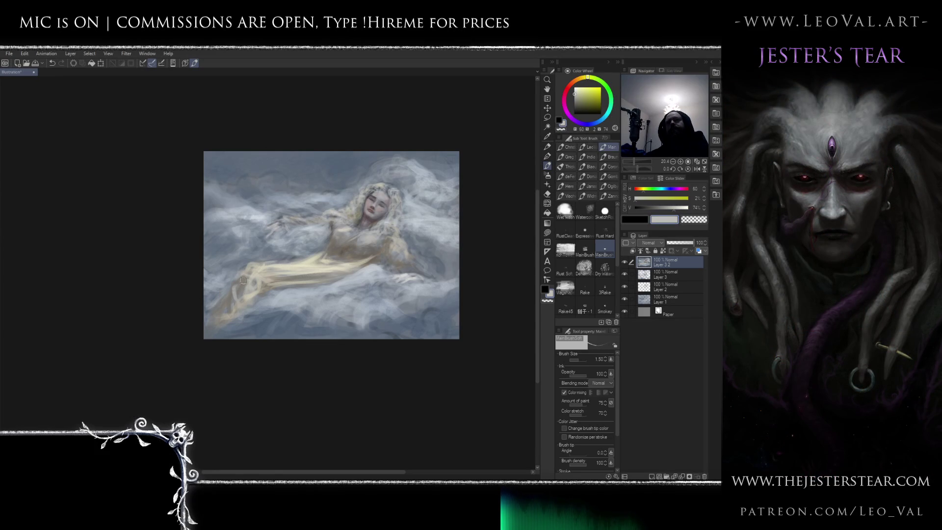
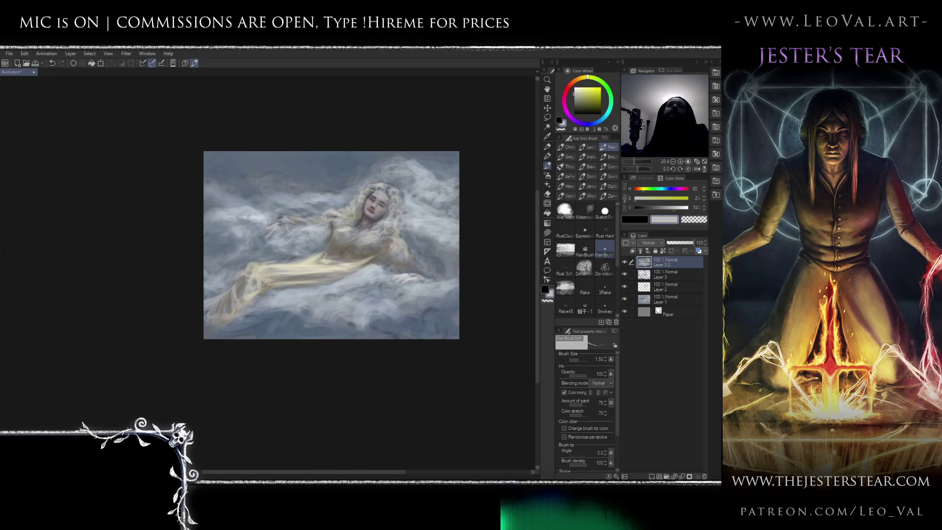
Mirror the canvas view to check the composition, then pick a slightly warmer light cream.
left_click_drag(388, 243, 403, 260)
key("h")
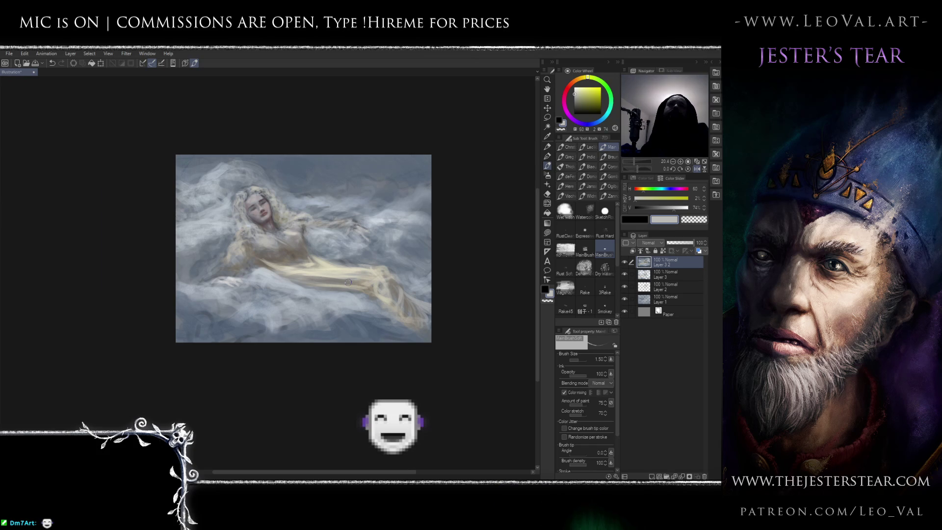
key("h")
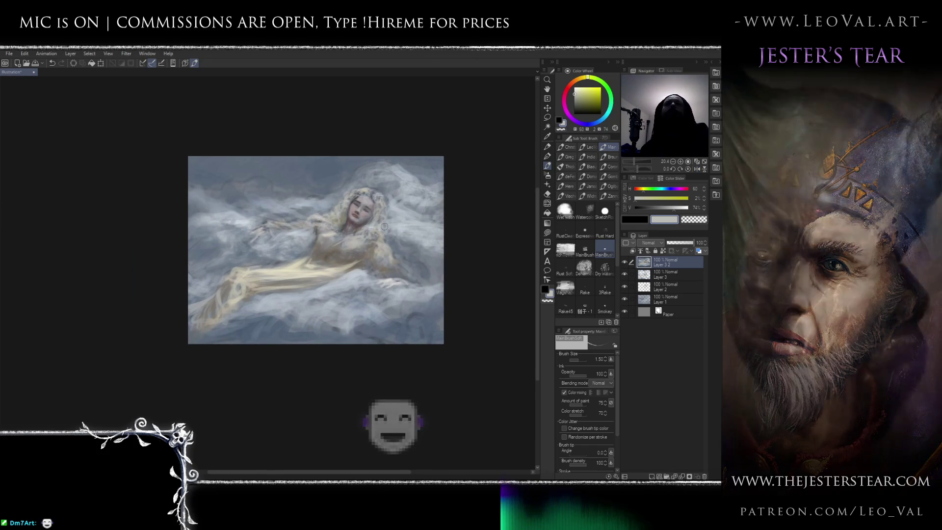
left_click(379, 226, "alt")
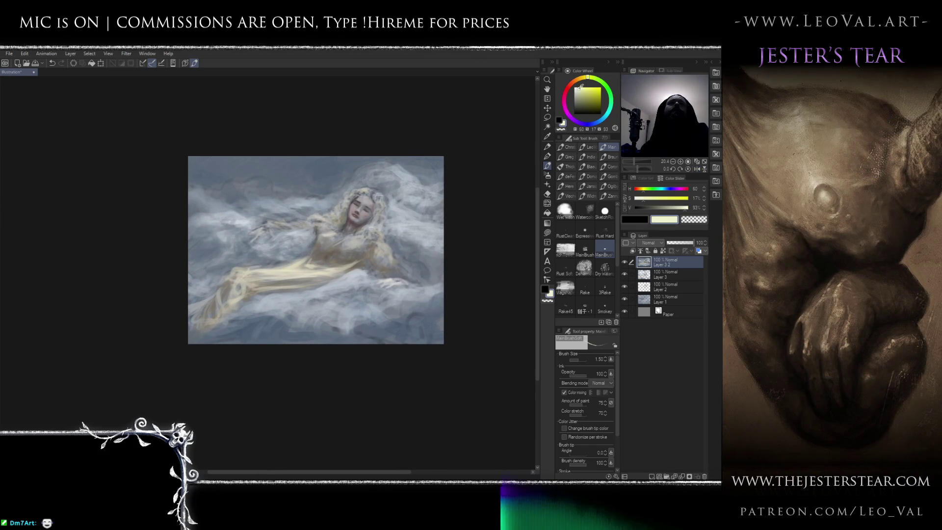
left_click(585, 77)
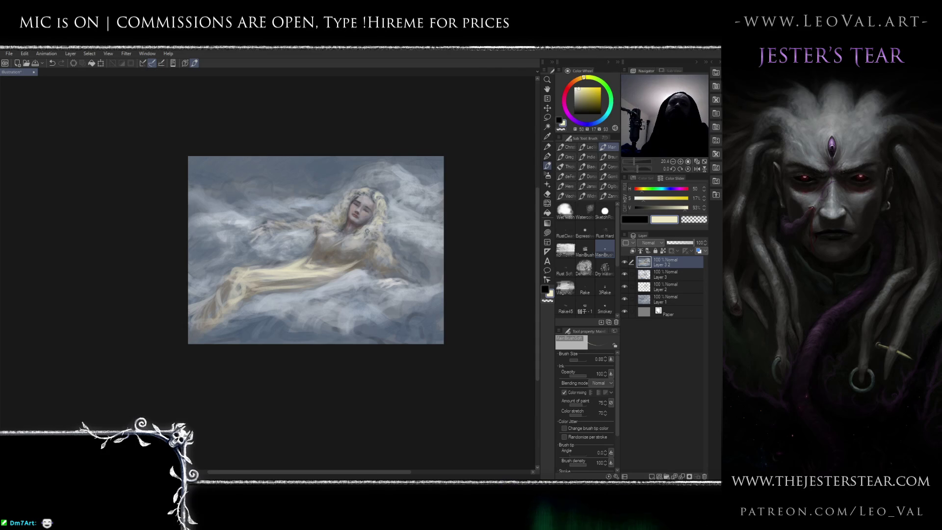
Check proportions in a mirrored view and make the brush slightly smaller.
scroll(363, 232, "down", 2)
key("h")
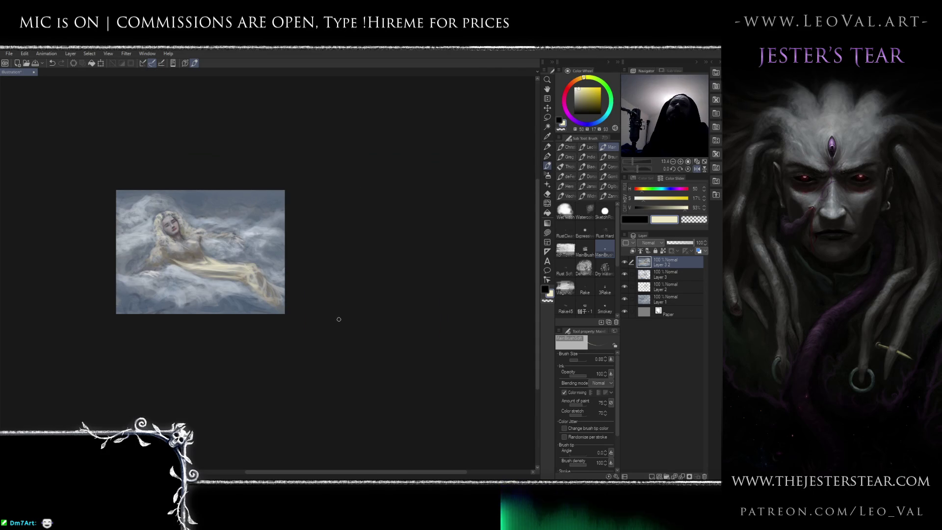
key("h")
scroll(376, 229, "up", 3)
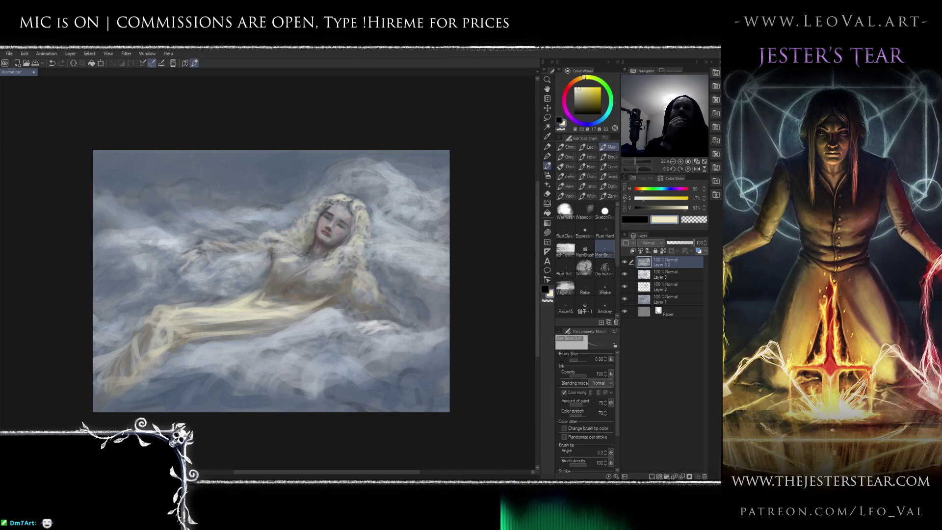
key("bracketleft")
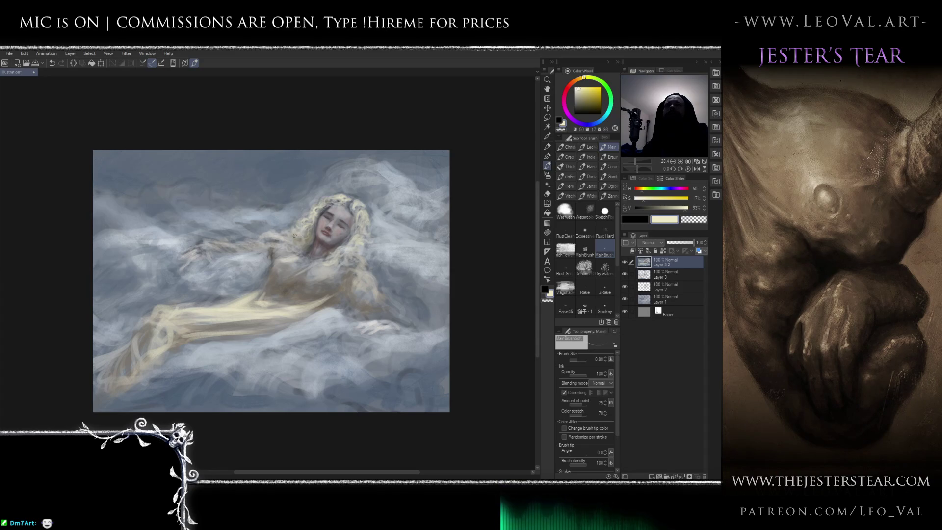
Check the mirrored view once more, then zoom in and centre on the figure's face.
key("h")
scroll(285, 289, "down", 2)
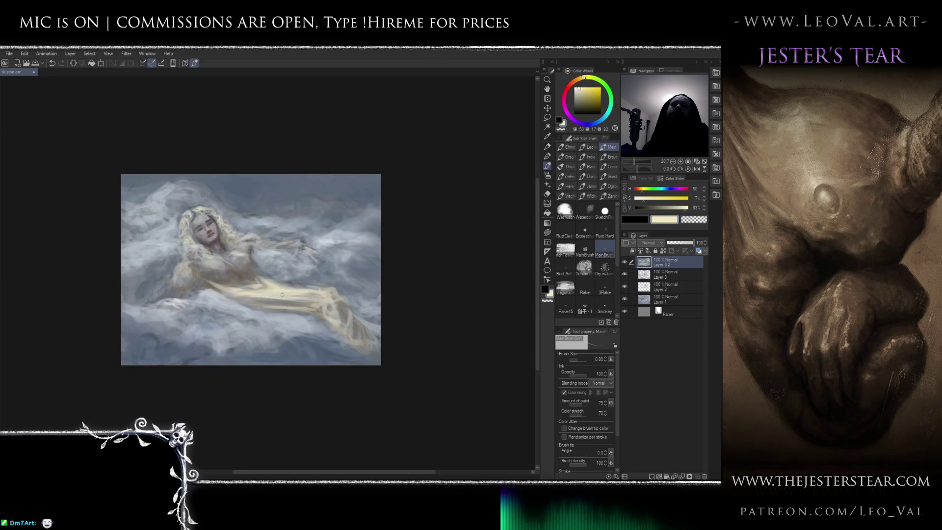
key("h")
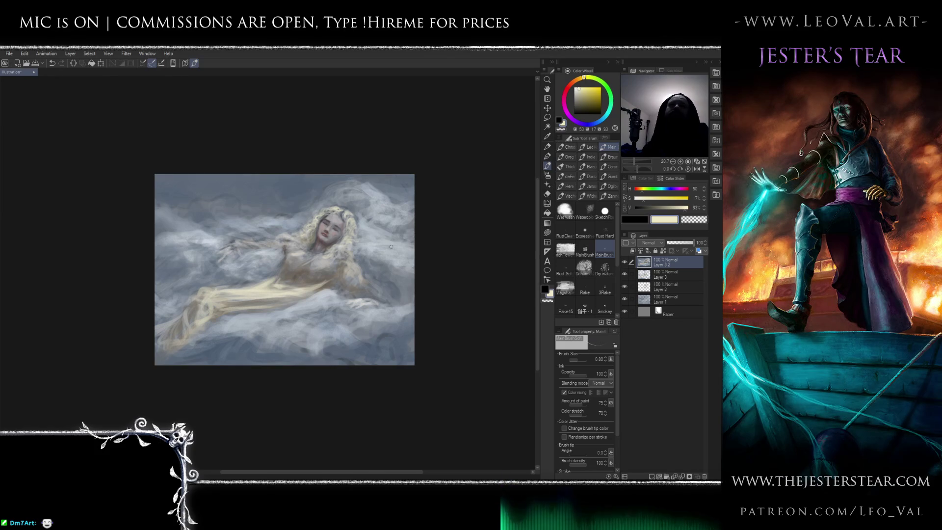
left_click_drag(342, 237, 368, 226)
scroll(368, 225, "up", 2)
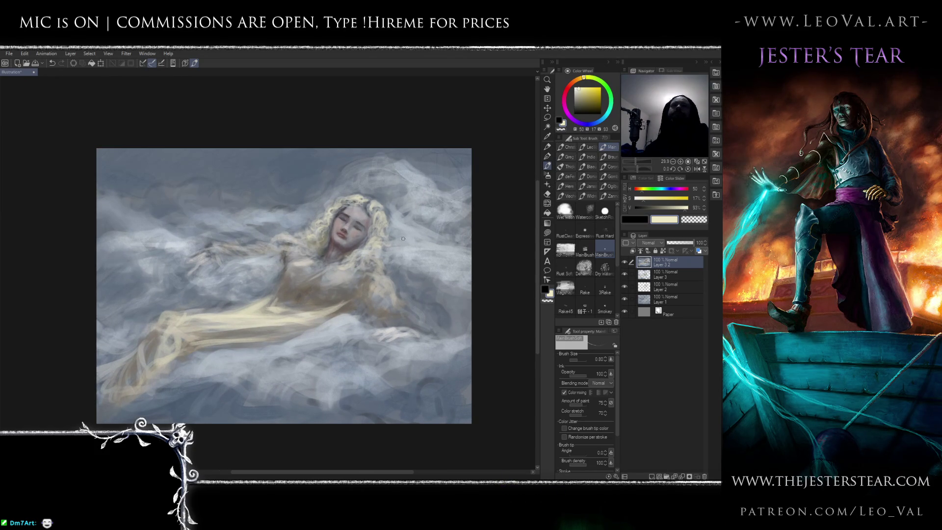
left_click_drag(342, 265, 384, 228)
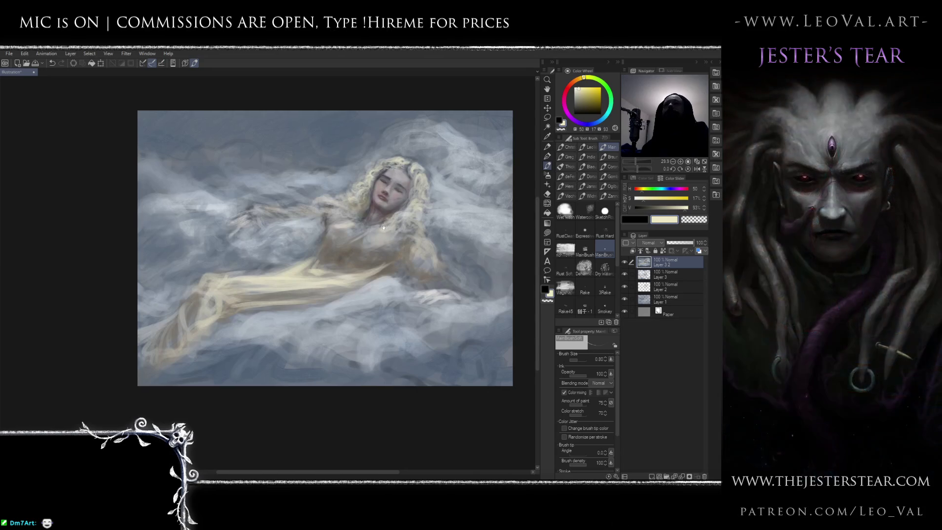
scroll(374, 241, "up", 5)
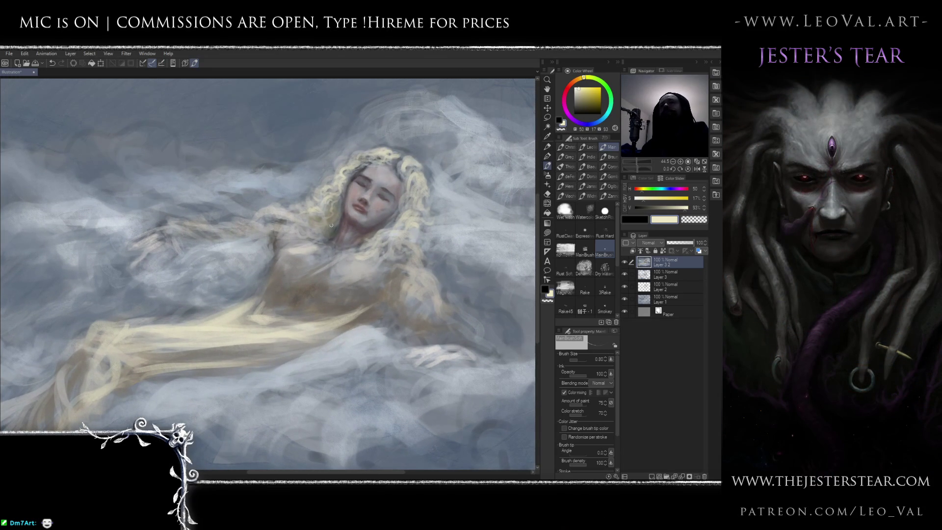
Set the brush to 1.75 and paint lighter bluish-grey cloud wisps over the chest and shoulder.
left_click(318, 240, "alt")
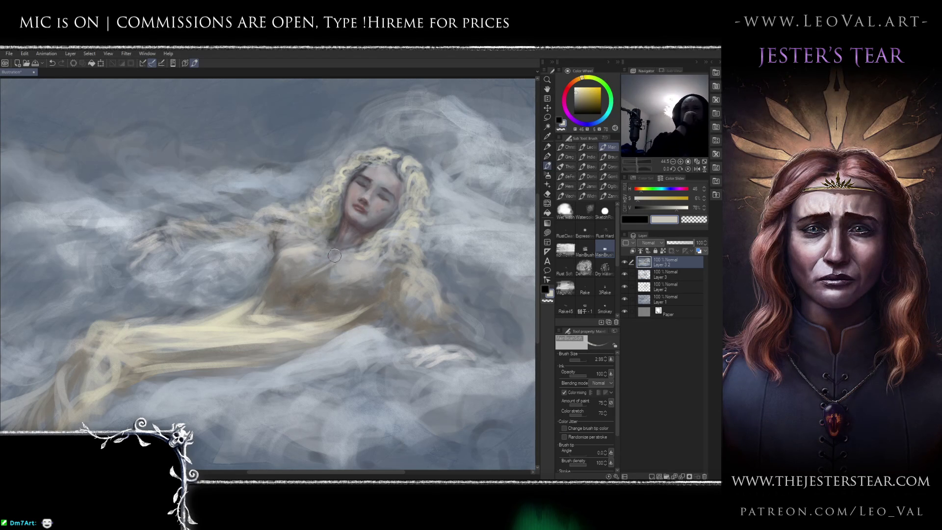
left_click_drag(324, 234, 308, 232)
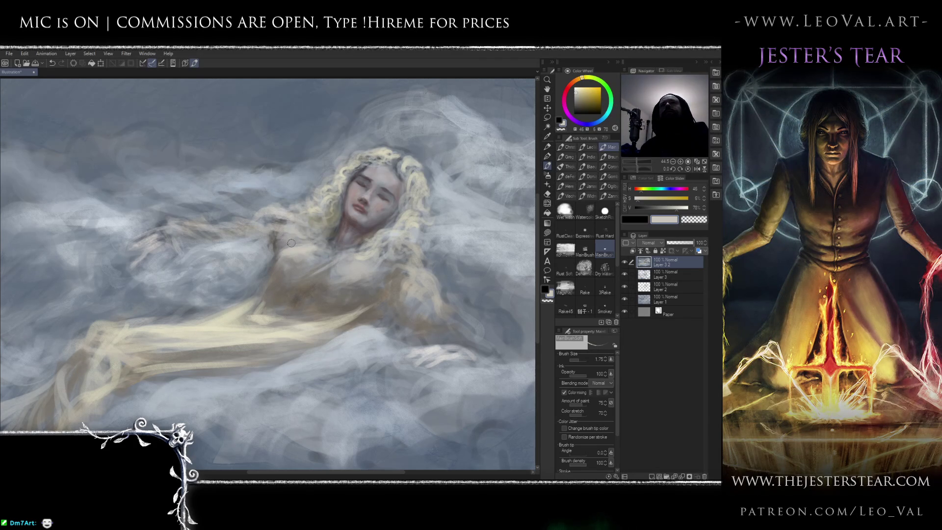
left_click_drag(302, 256, 324, 246)
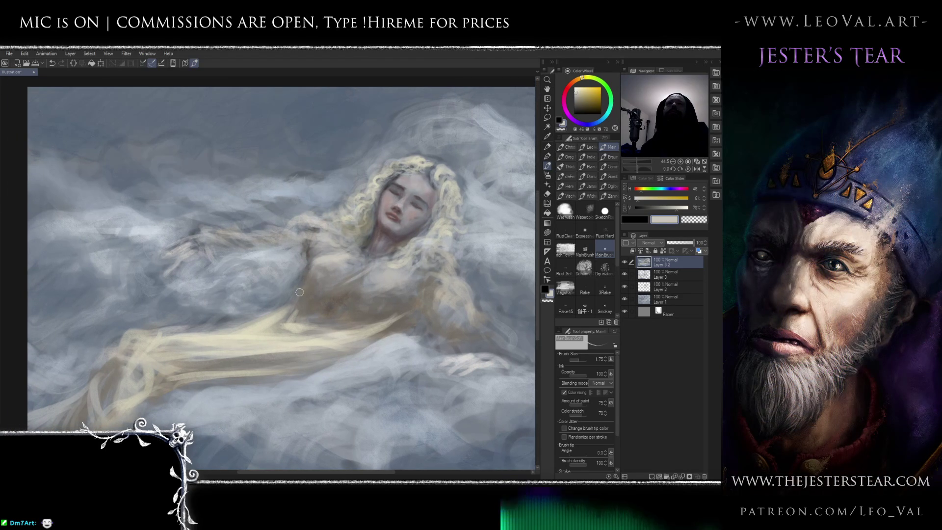
left_click(302, 253, "alt")
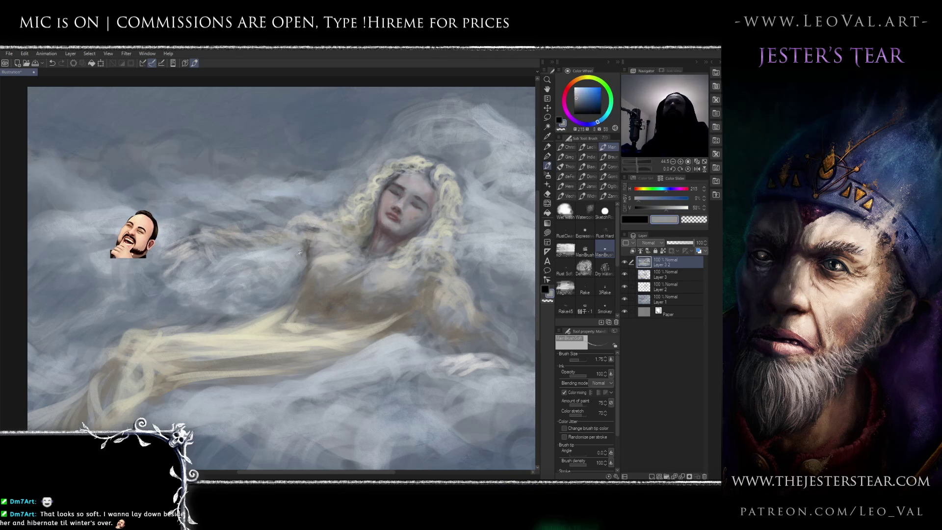
left_click(304, 250, "alt")
mouse_move(307, 247)
left_mouse_down()
mouse_move(319, 253)
mouse_move(306, 250)
mouse_move(300, 275)
mouse_move(273, 279)
left_mouse_up()
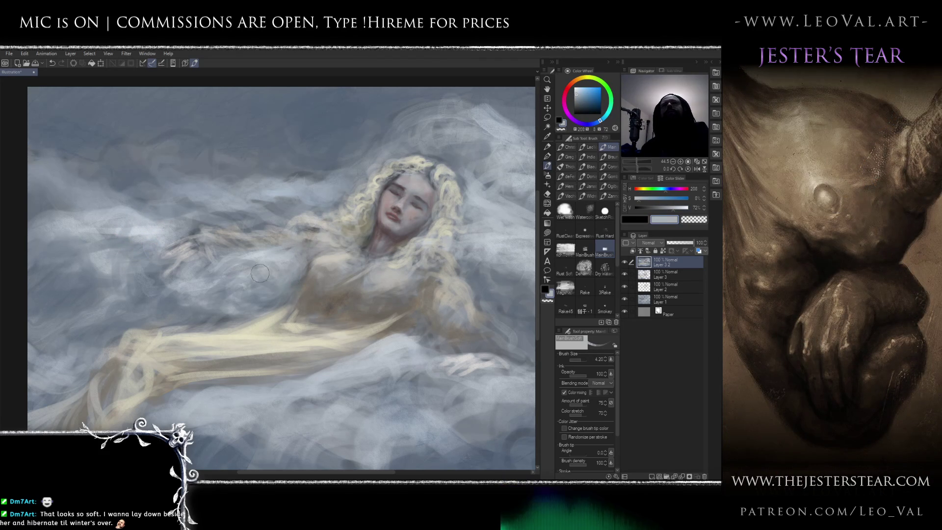
Resample a darker bluish grey, warm creams and a darker warm grey, and shrink the brush to 1.75.
left_click(294, 284, "alt")
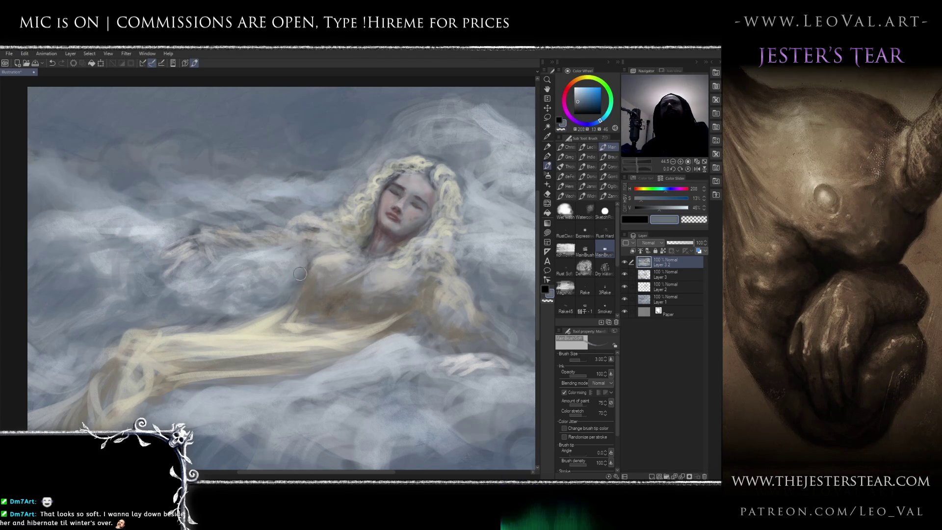
left_click(324, 257, "alt")
left_click(327, 263, "alt")
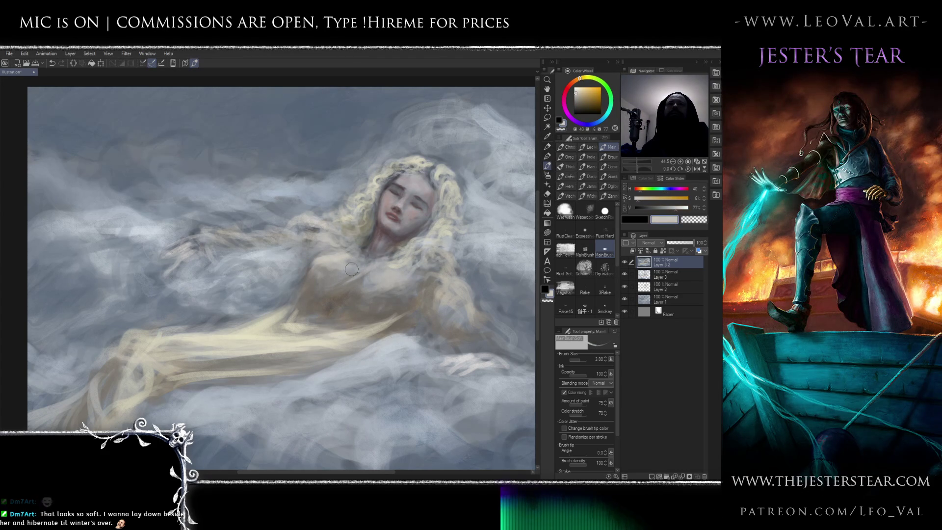
left_click(370, 275, "alt")
key("bracketleft")
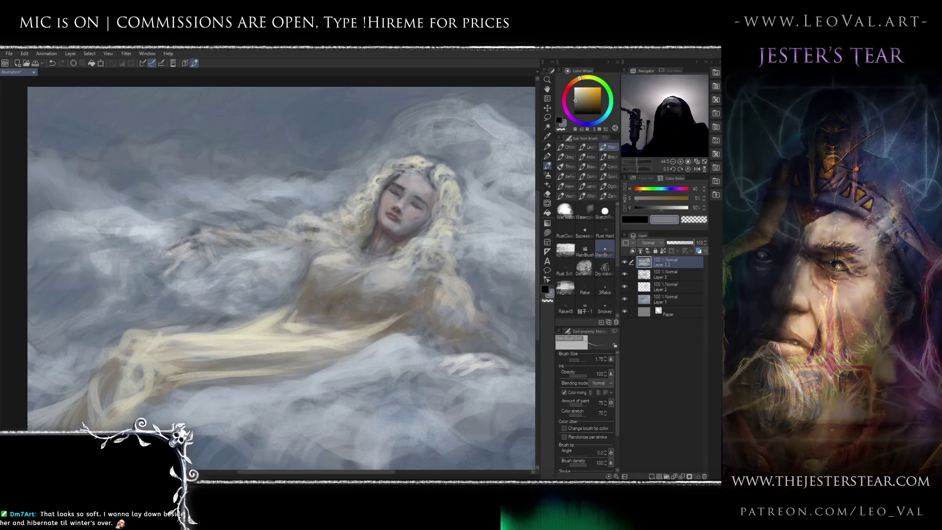
Sample a refined dark warm grey, fine-tune the brush size, and zoom out to view the painting.
mouse_move(376, 281)
left_mouse_down()
mouse_move(454, 295)
mouse_move(335, 252)
left_mouse_up()
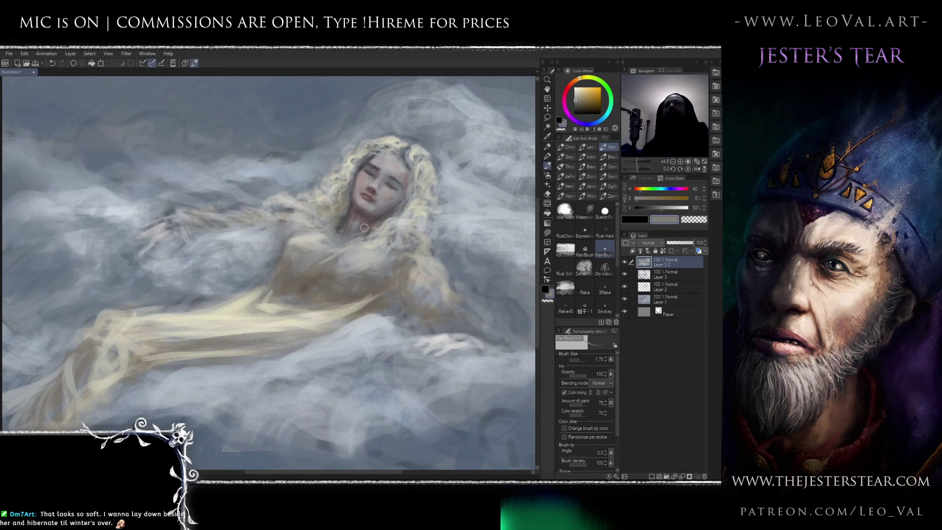
left_click(335, 252, "alt")
left_click(329, 264, "alt")
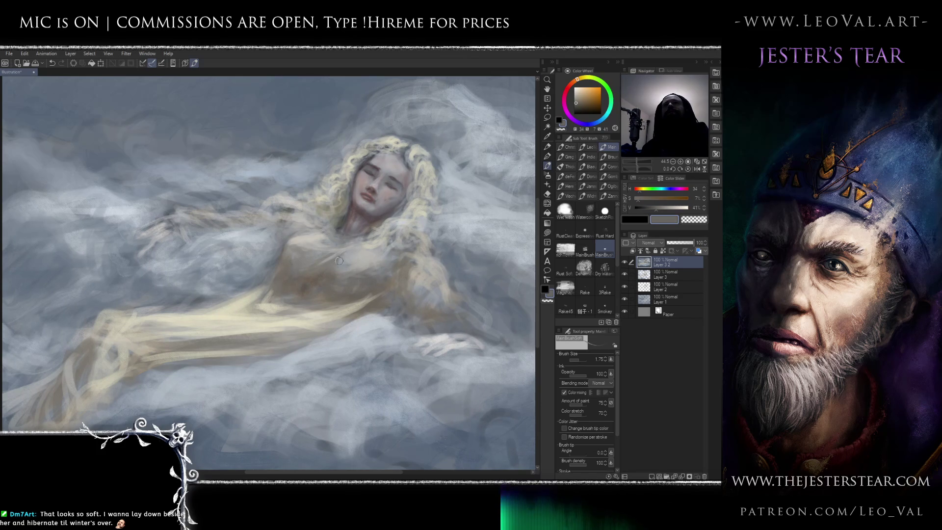
key("bracketright")
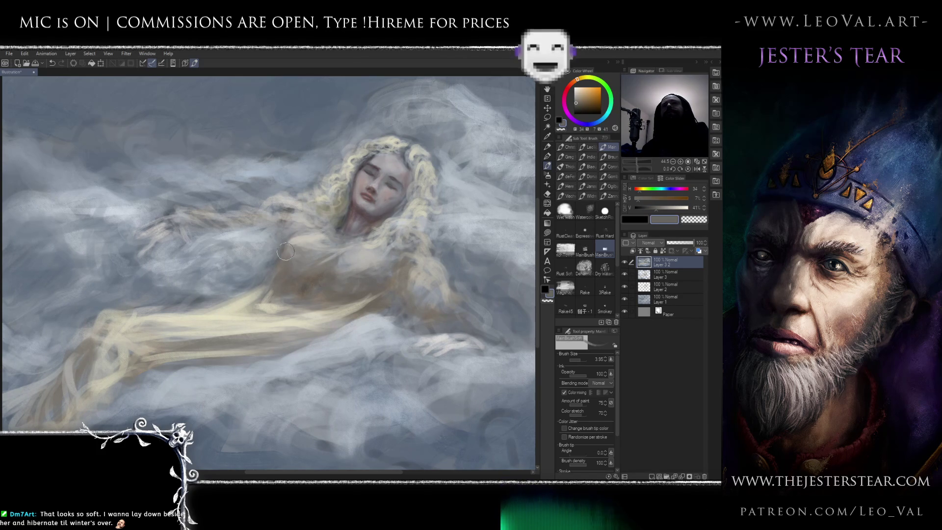
key("bracketleft")
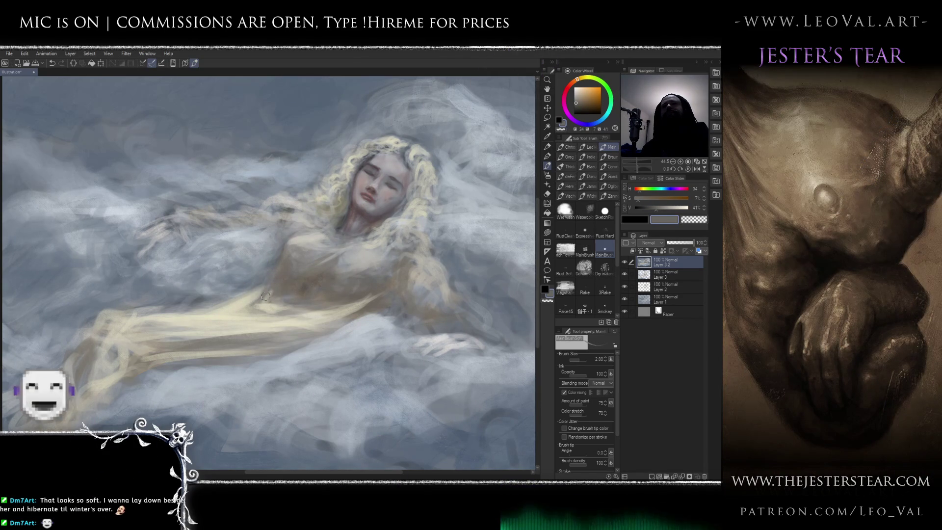
scroll(305, 304, "down", 3)
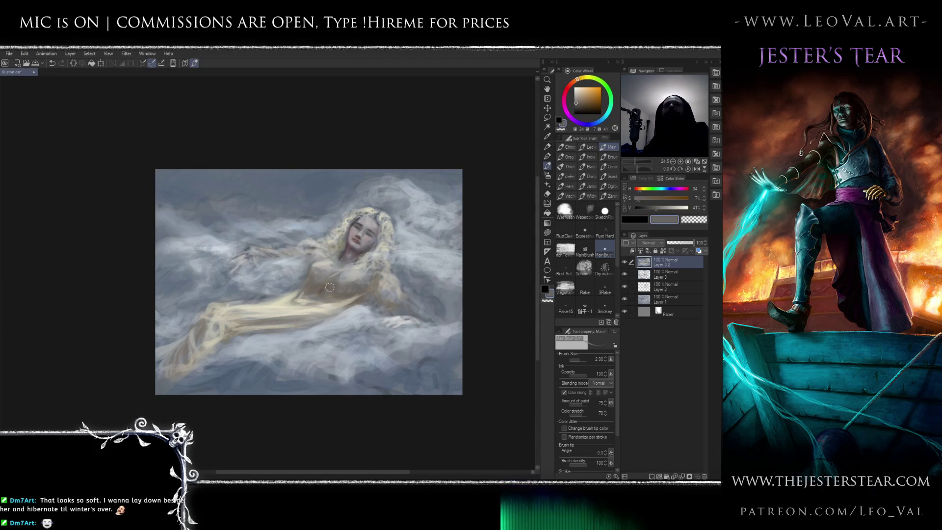
left_click_drag(325, 275, 363, 255)
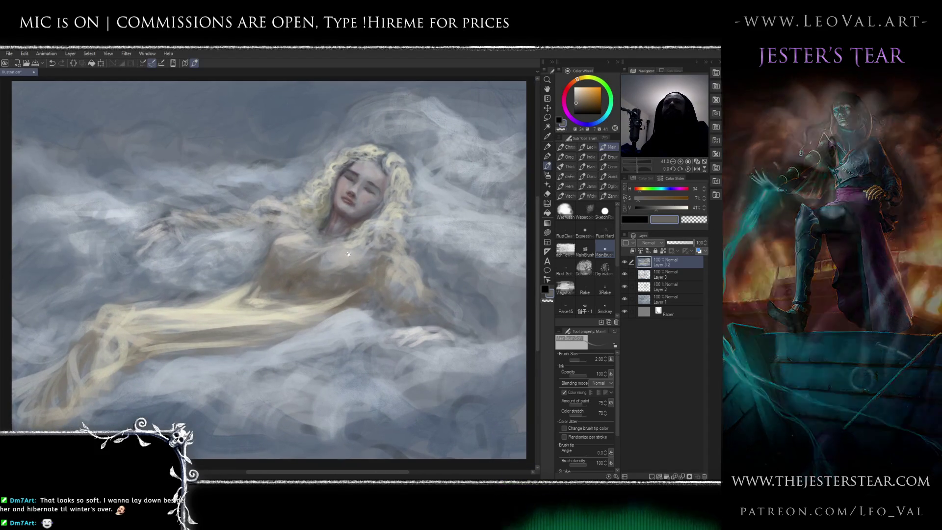
Sample a light cream and a warmer dark grey, resizing the brush from 2.50 to 2.00.
left_click(355, 243, "alt")
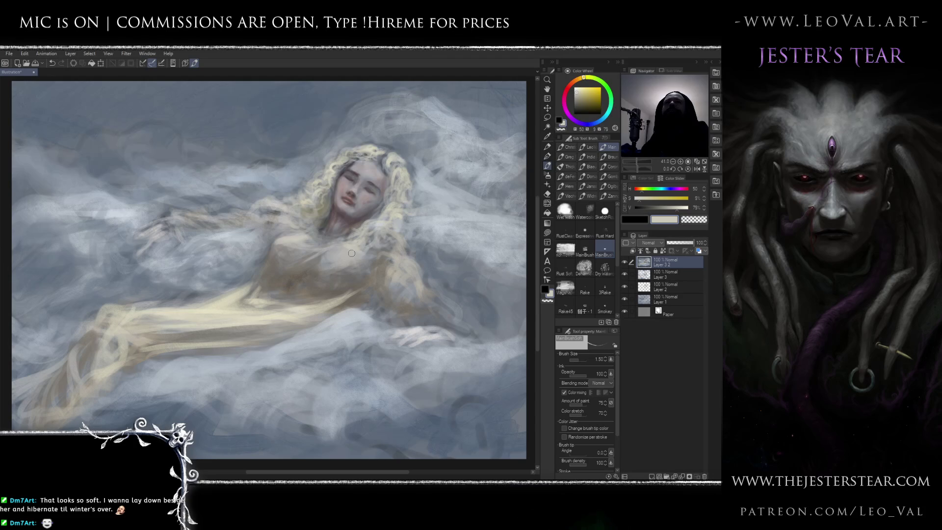
key("bracketright")
key("bracketright")
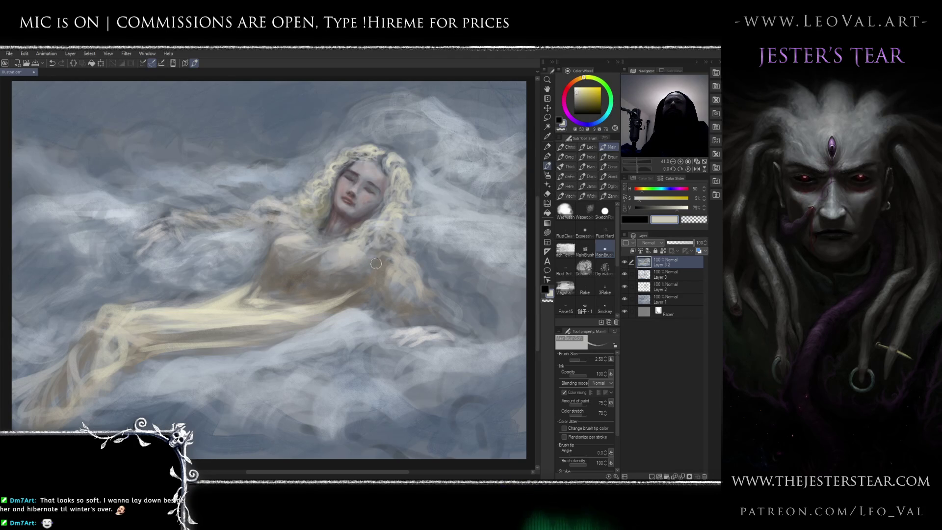
left_click(344, 284, "alt")
left_click(348, 282, "alt")
key("bracketleft")
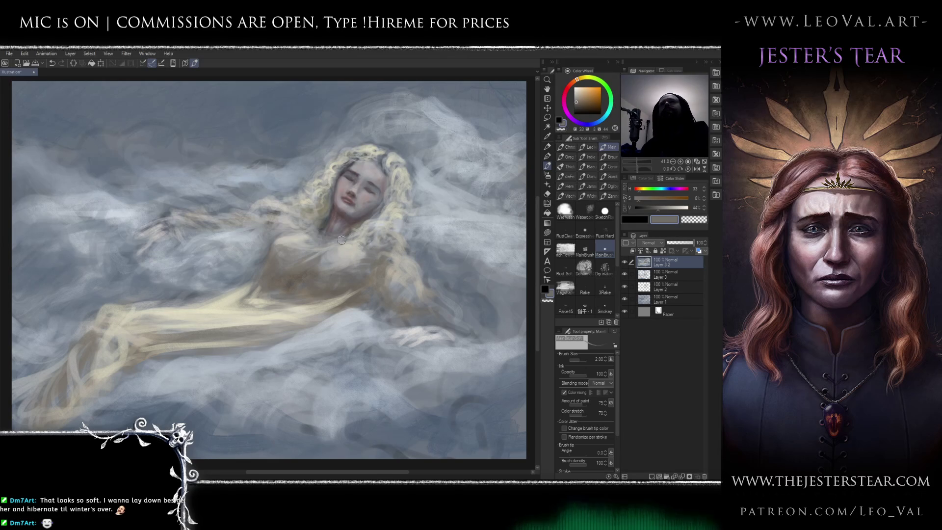
Sample a grey-pink near the neck and enlarge the brush for broader strokes around the face.
scroll(352, 200, "up", 3)
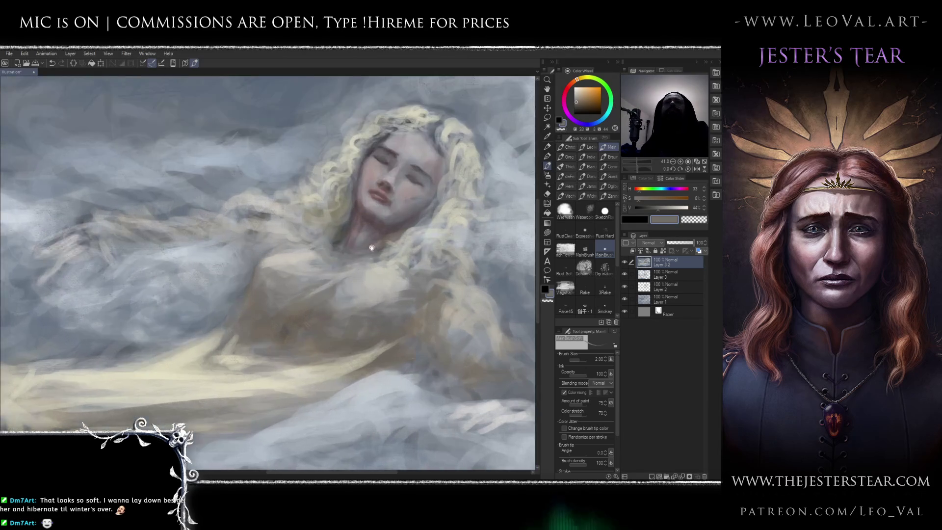
left_click(351, 240, "alt")
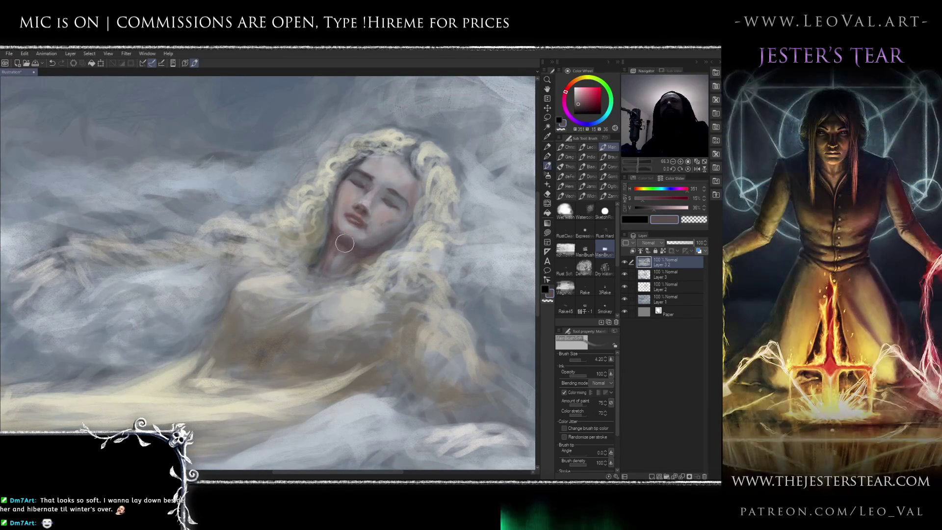
left_click_drag(318, 266, 323, 266)
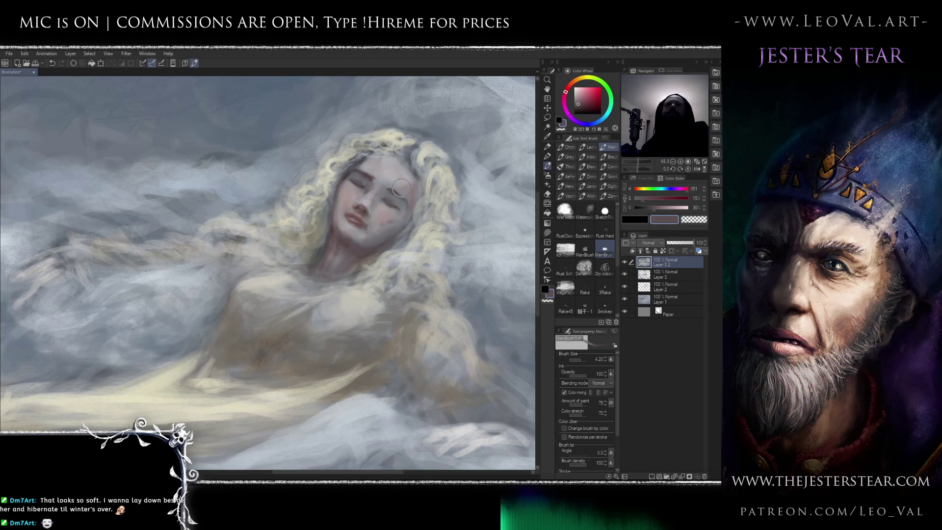
scroll(363, 273, "right", 5)
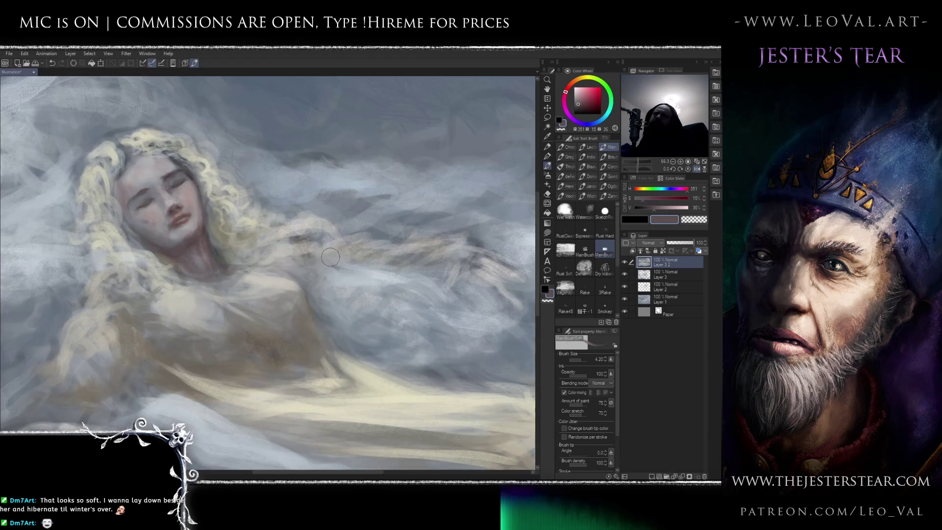
Check the mirrored view, warp the neck contour with a size 10 then 8 Liquify brush, and return to the brush.
key("h")
key("j")
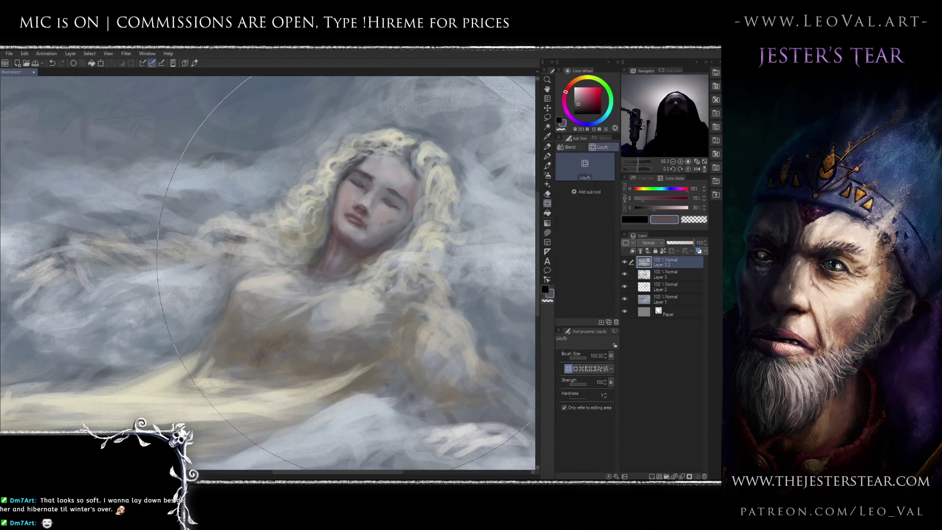
key("bracketleft")
key("bracketleft")
key("bracketleft")
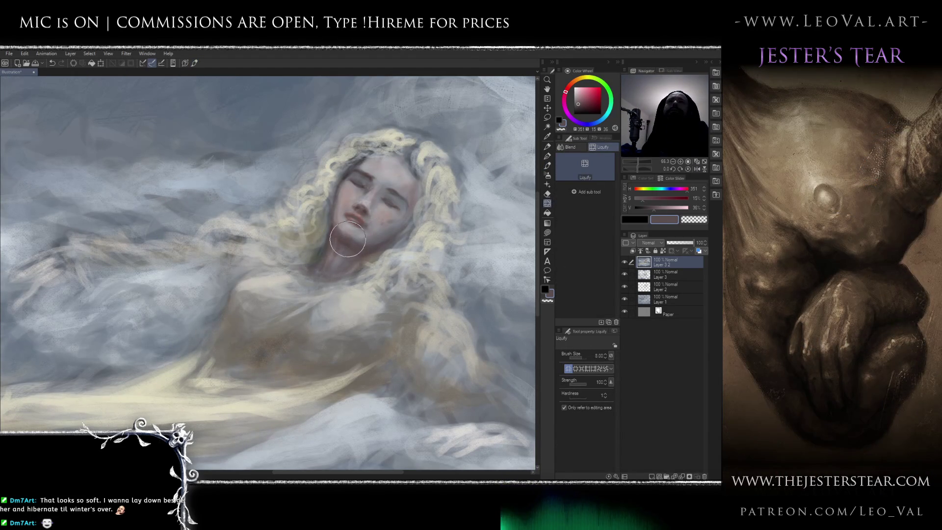
key("bracketleft")
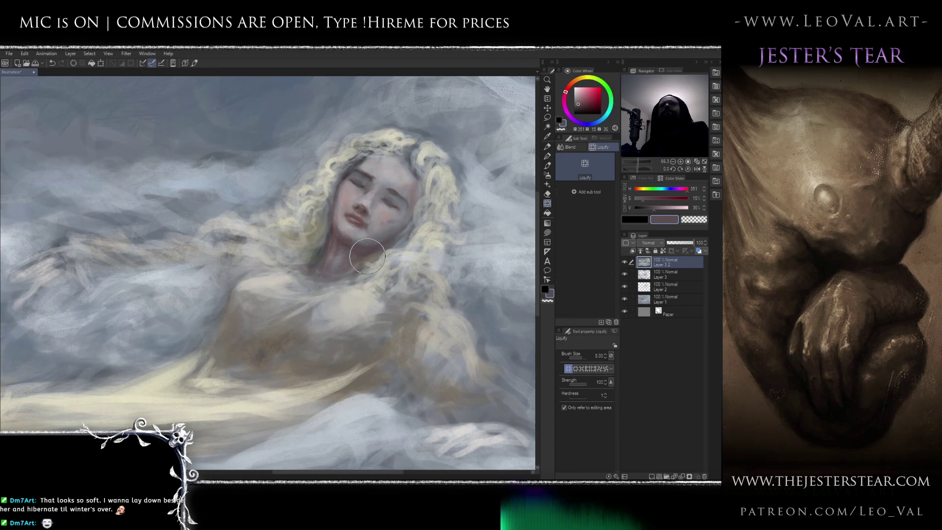
key("b")
left_click(371, 246, "alt")
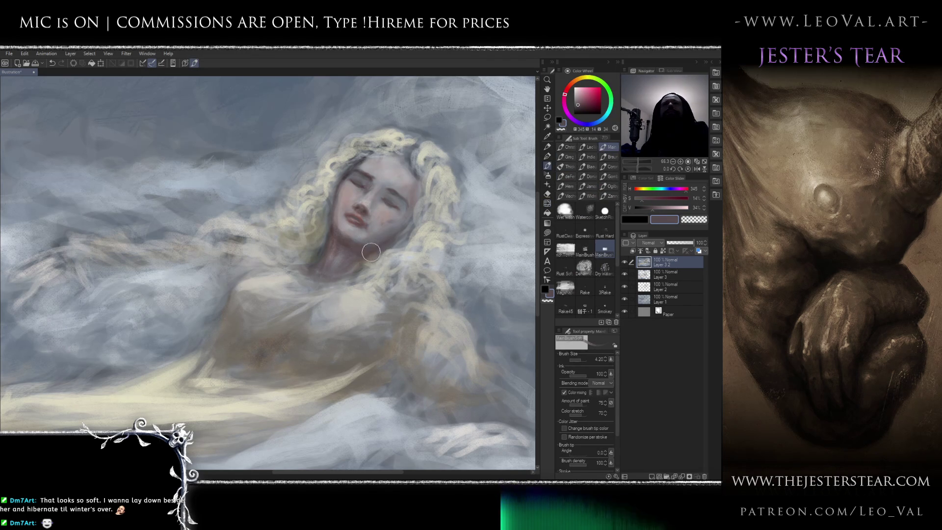
Sample warm light creams, set brush size 2, and zoom out to check the whole figure mirrored.
left_click(393, 244, "alt")
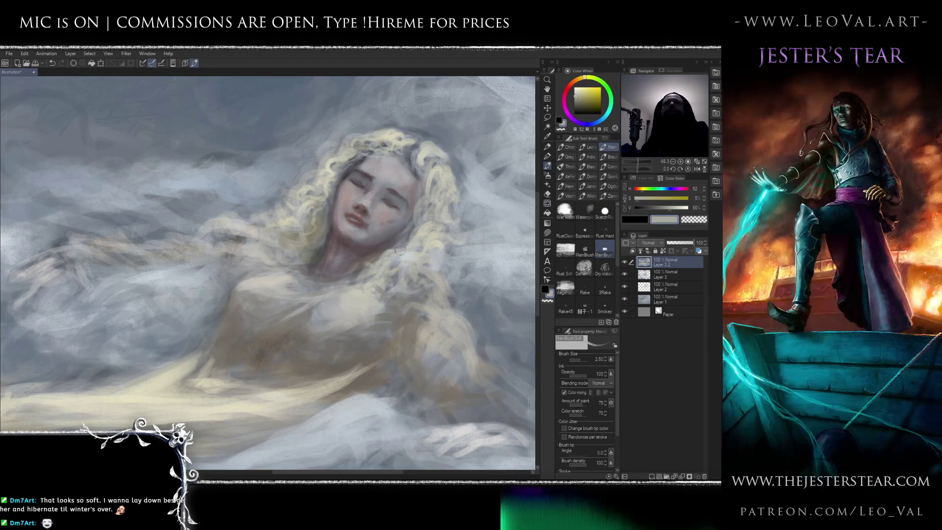
key("bracketleft")
key("bracketleft")
key("bracketleft")
left_click(406, 246, "alt")
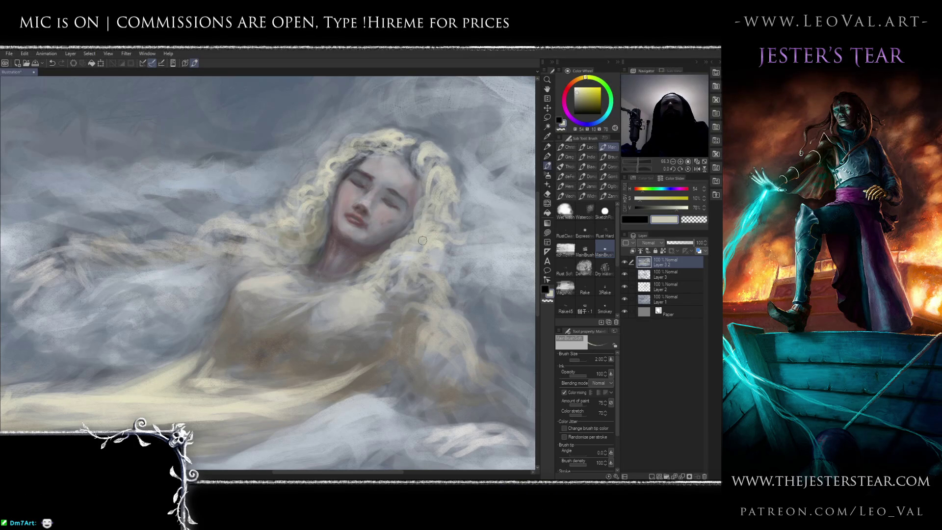
scroll(450, 257, "down", 3)
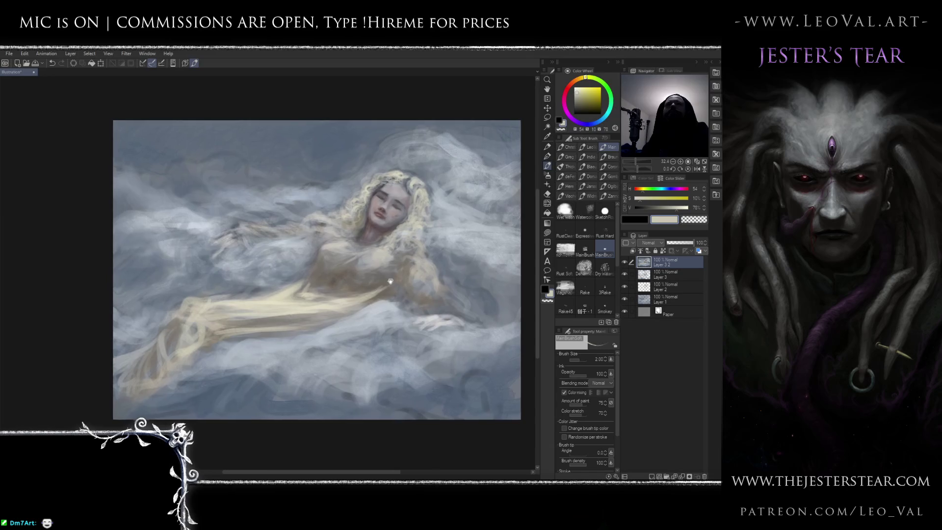
key("h")
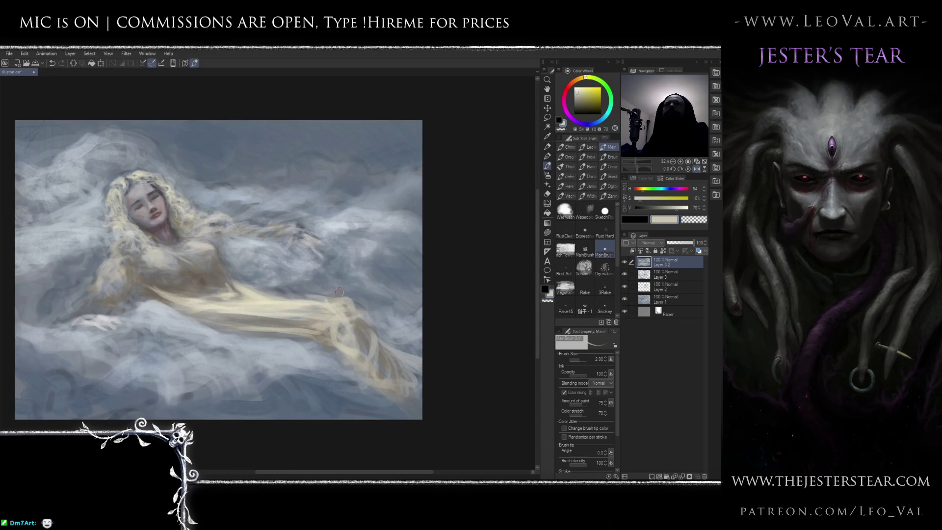
key("h")
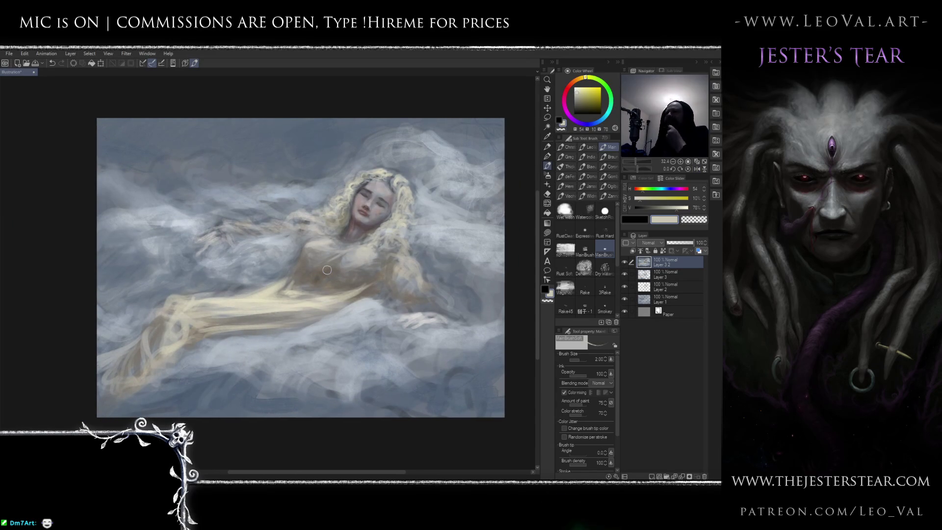
left_click_drag(385, 234, 413, 247)
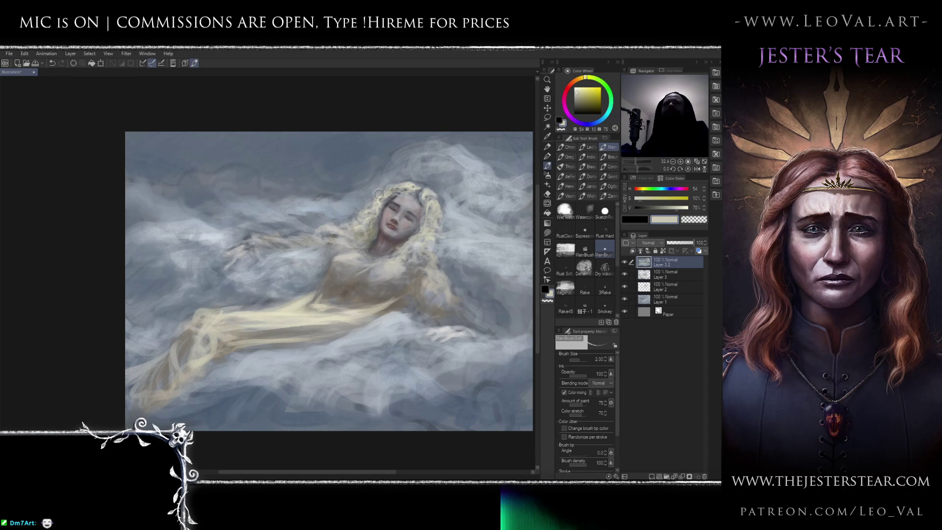
scroll(407, 200, "up", 3)
Zoom in on the woman's face and torso and pick a slightly warm near-white.
left_click_drag(385, 208, 405, 223)
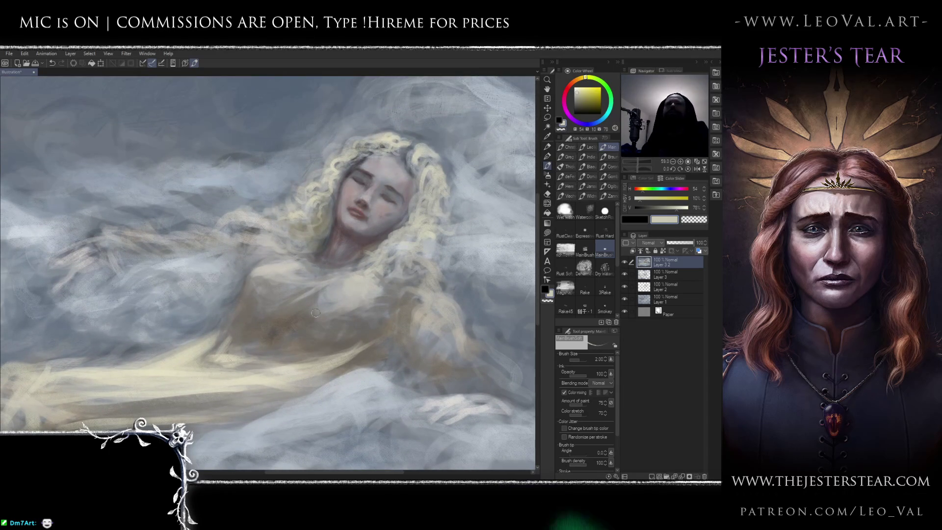
left_click_drag(384, 253, 410, 248)
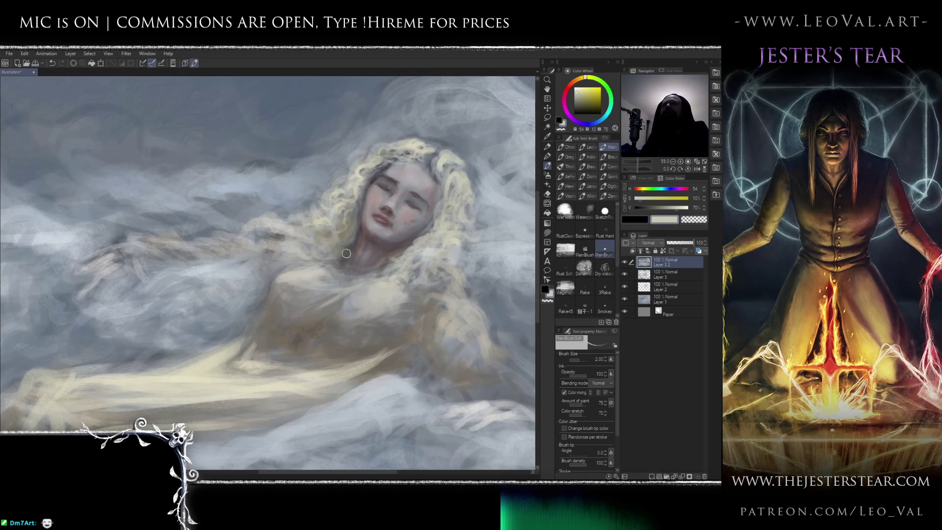
left_click_drag(352, 239, 309, 248)
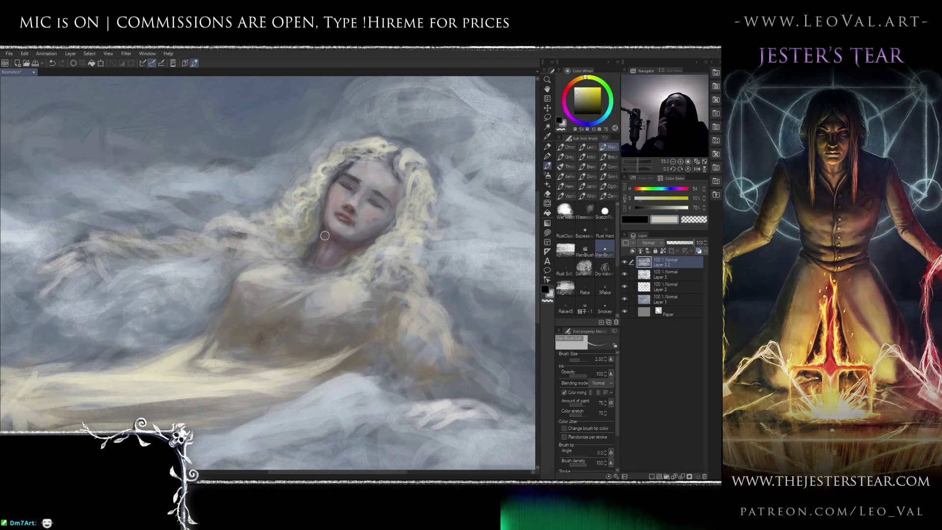
left_click_drag(305, 241, 315, 257)
left_click(292, 252, "alt")
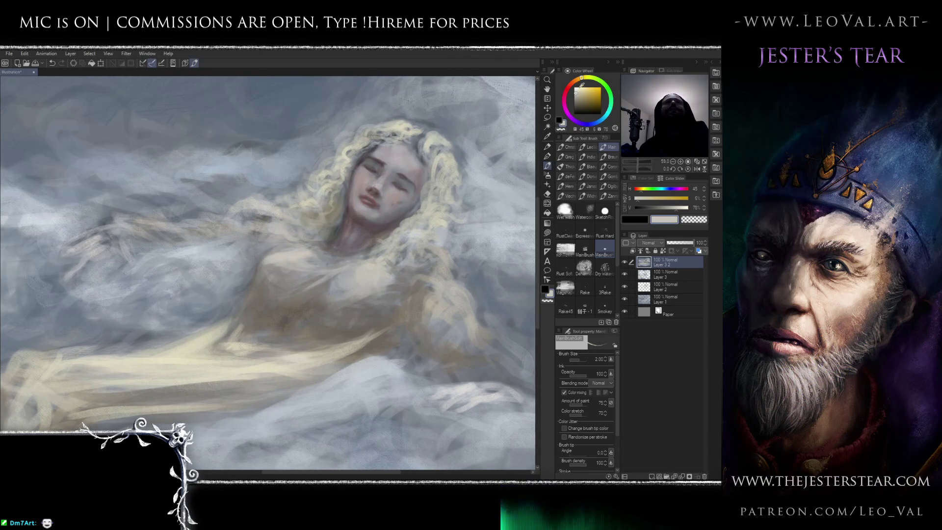
left_click(306, 240, "alt")
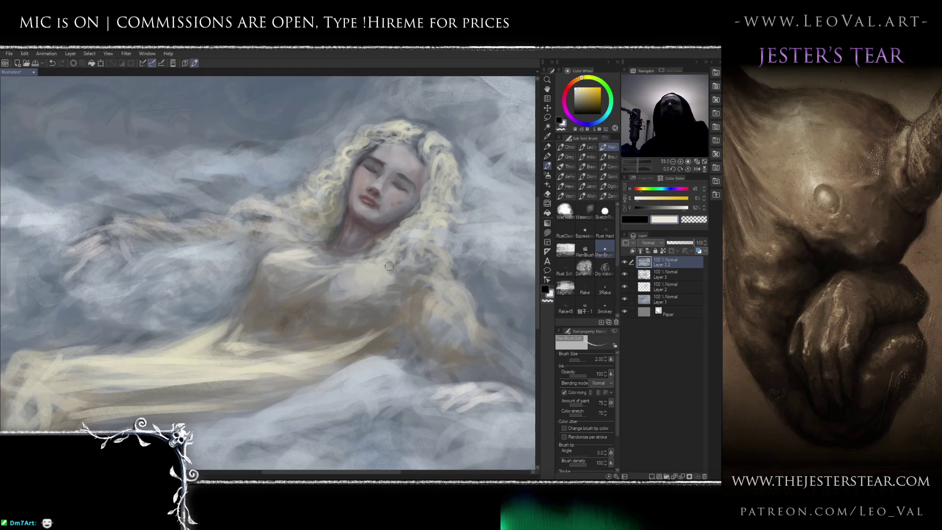
Enlarge the brush to about 3.76 and paint broad pale highlights into the chest and gown folds.
left_click_drag(375, 278, 375, 279)
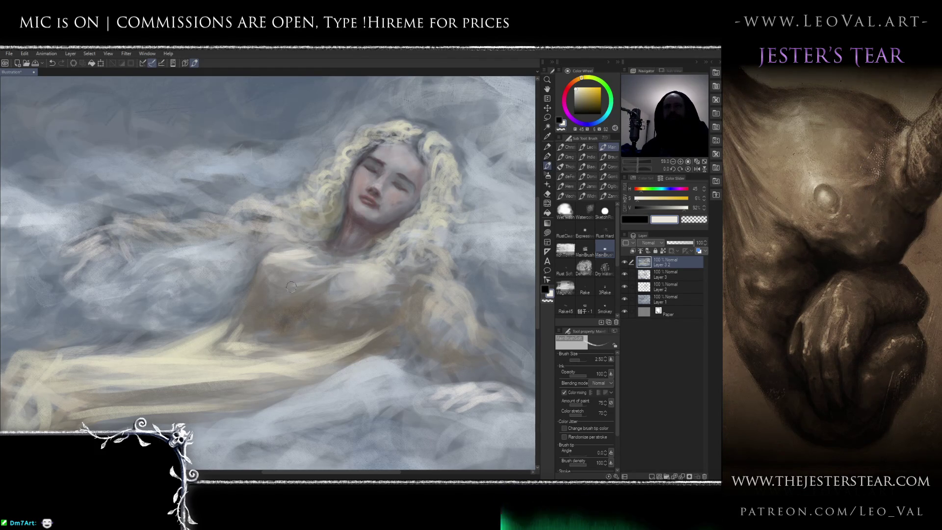
left_click_drag(331, 280, 350, 275)
scroll(350, 275, "up", 2)
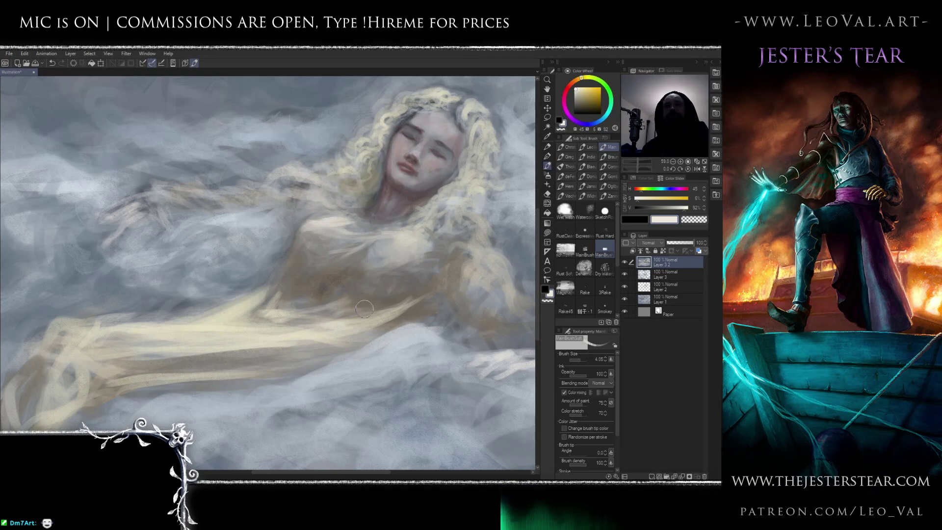
left_click_drag(393, 301, 418, 286)
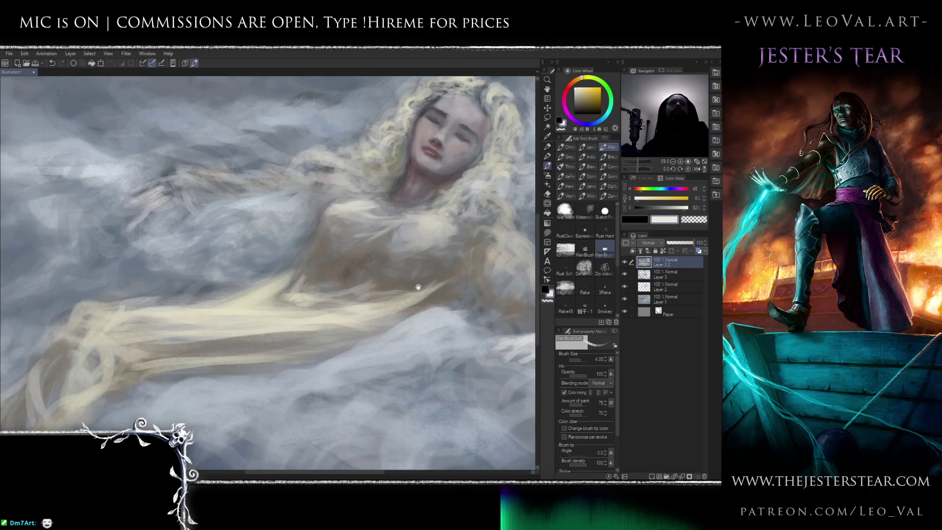
scroll(418, 285, "down", 2)
scroll(347, 274, "up", 3)
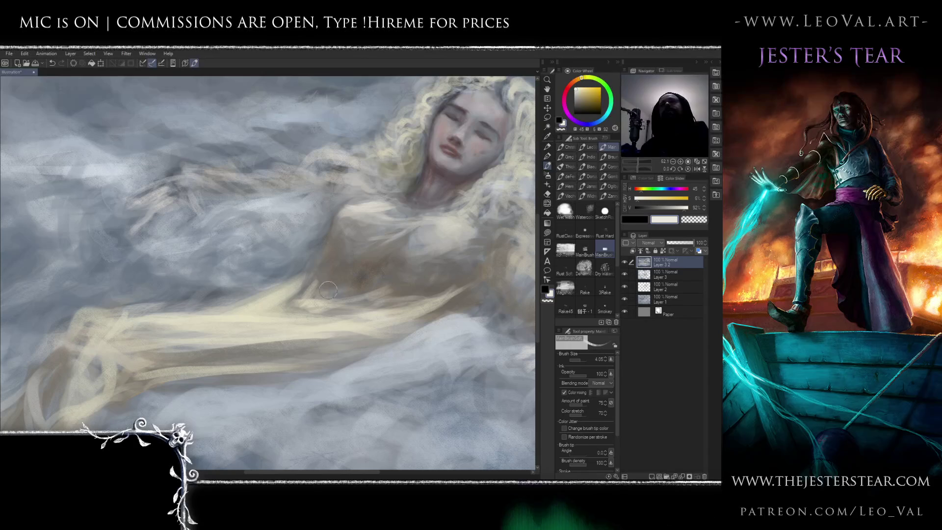
mouse_move(311, 271)
left_mouse_down()
mouse_move(339, 271)
mouse_move(281, 278)
left_mouse_up()
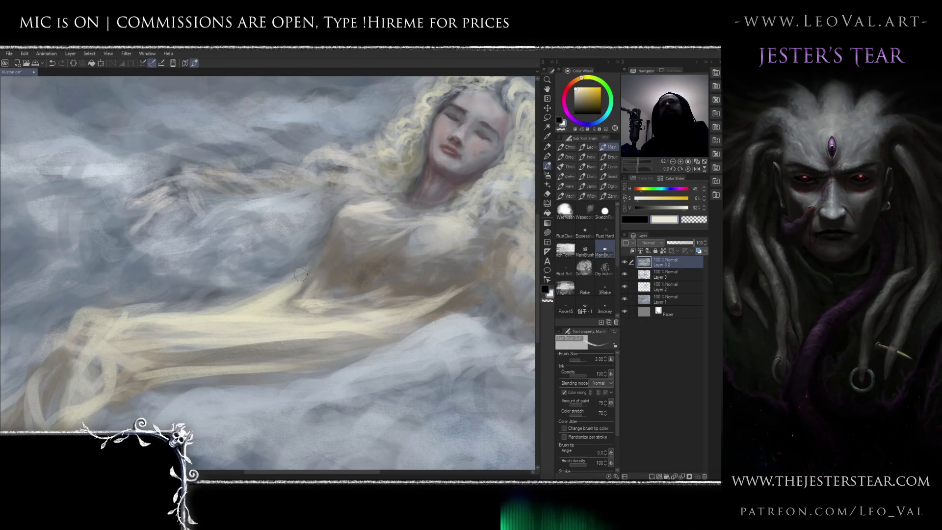
scroll(294, 285, "down", 3)
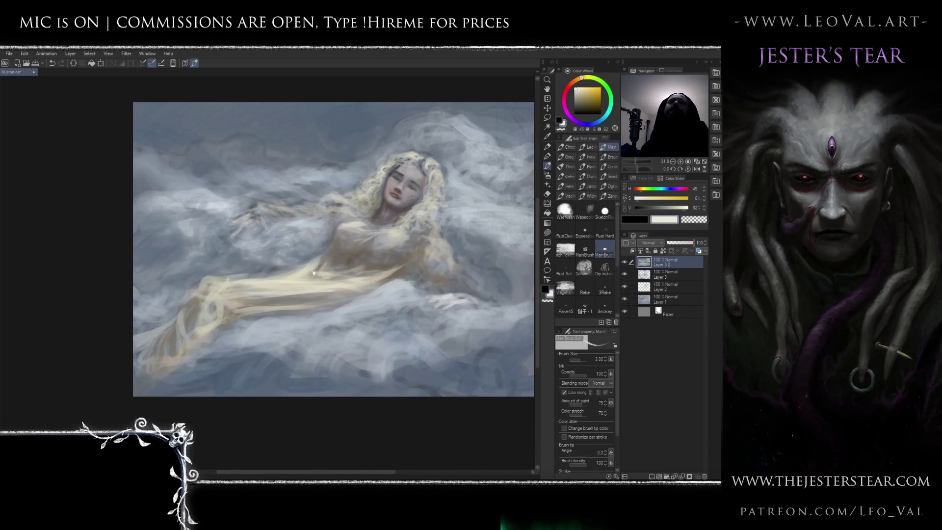
Sample darker brownish greys and a slightly warm mid grey from the lower gown area.
left_click_drag(315, 286, 239, 274)
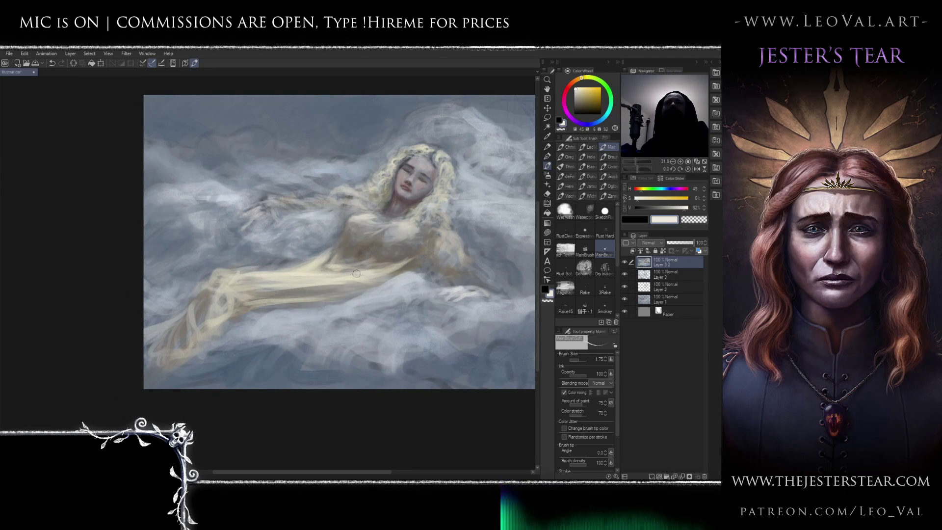
left_click_drag(331, 275, 364, 269)
left_click(439, 251, "alt")
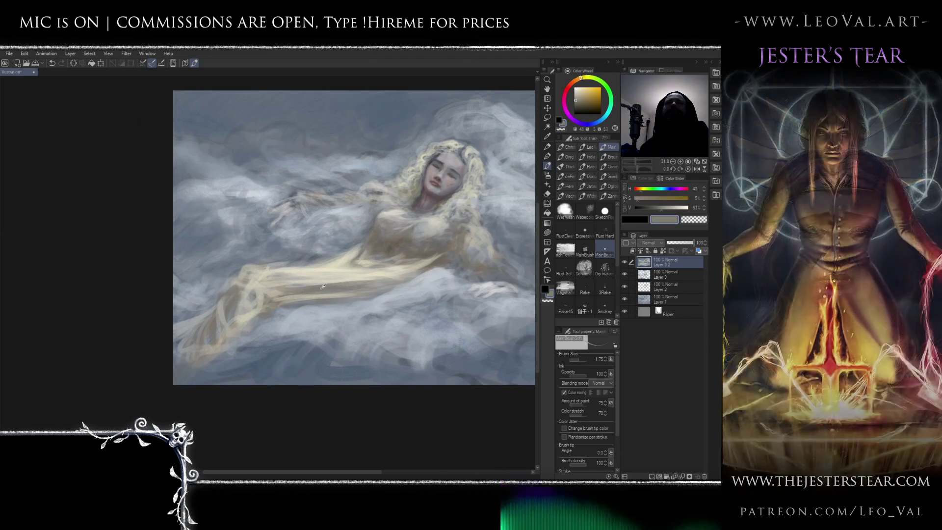
left_click(425, 264, "alt")
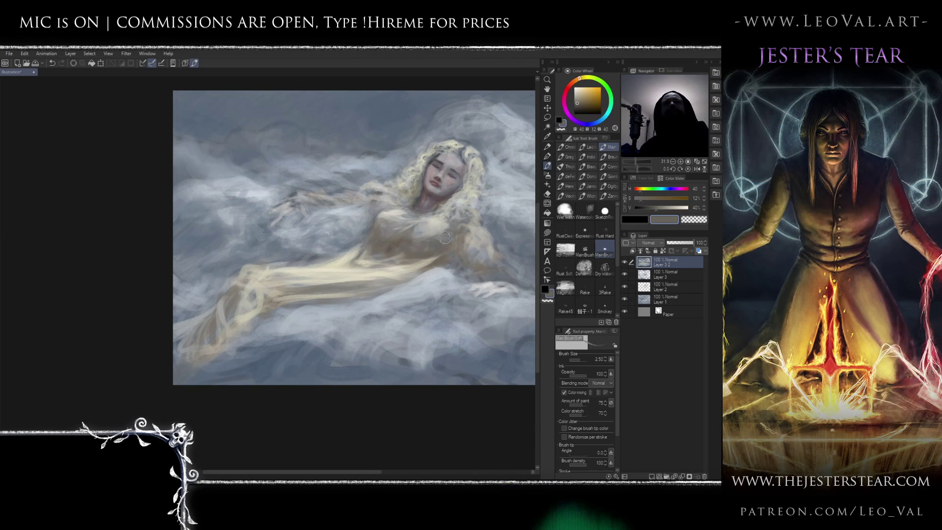
left_click_drag(458, 244, 346, 264)
left_click(346, 264, "alt")
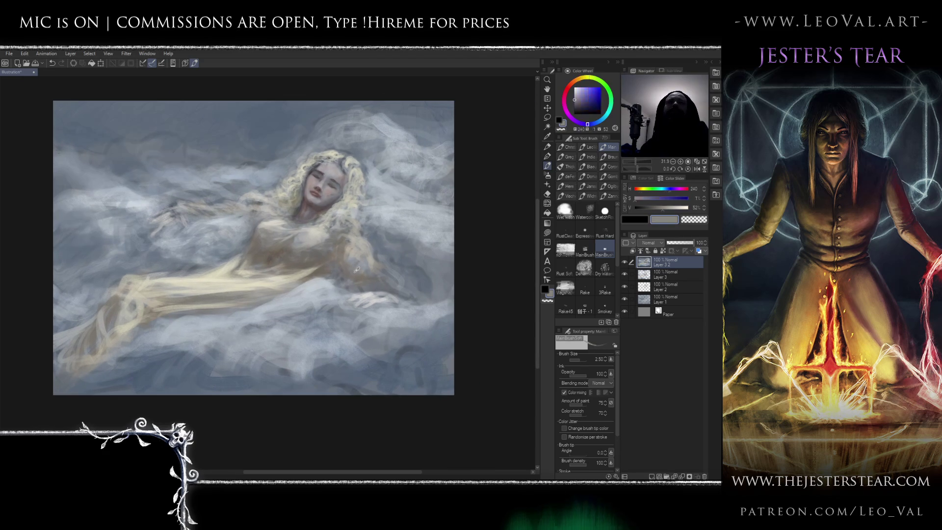
left_click(348, 264, "alt")
left_click_drag(341, 286, 374, 244)
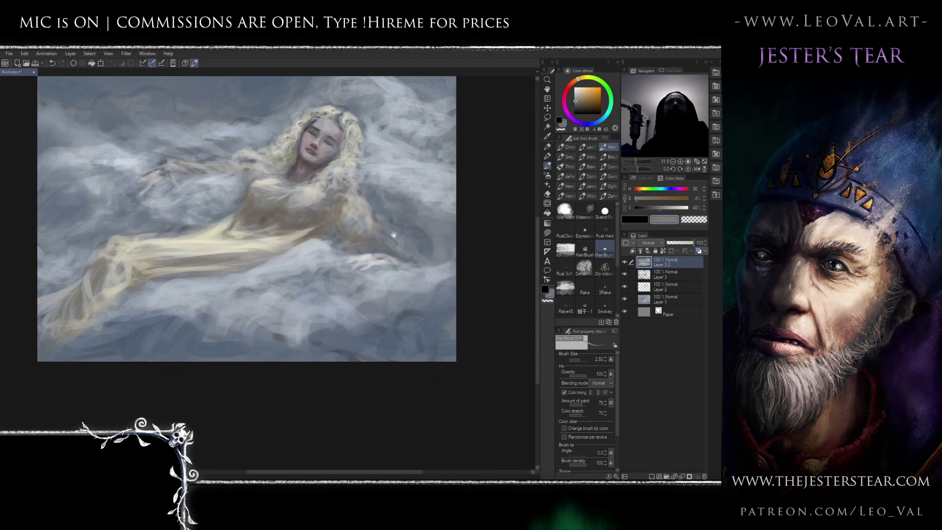
Choose warm tan, soft peach and pale warm cream colours at brush size 2, then zoom out.
left_click(575, 84)
left_click(586, 97)
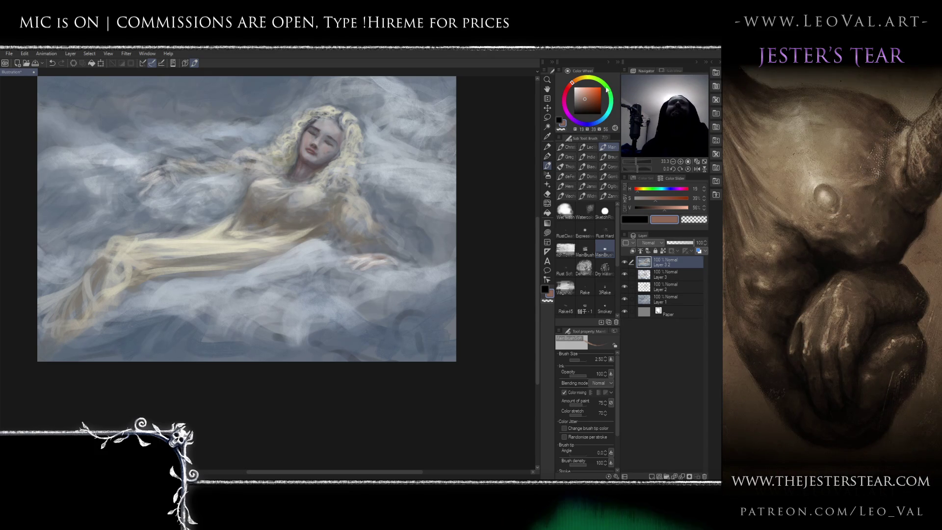
left_click(583, 91)
key("bracketleft")
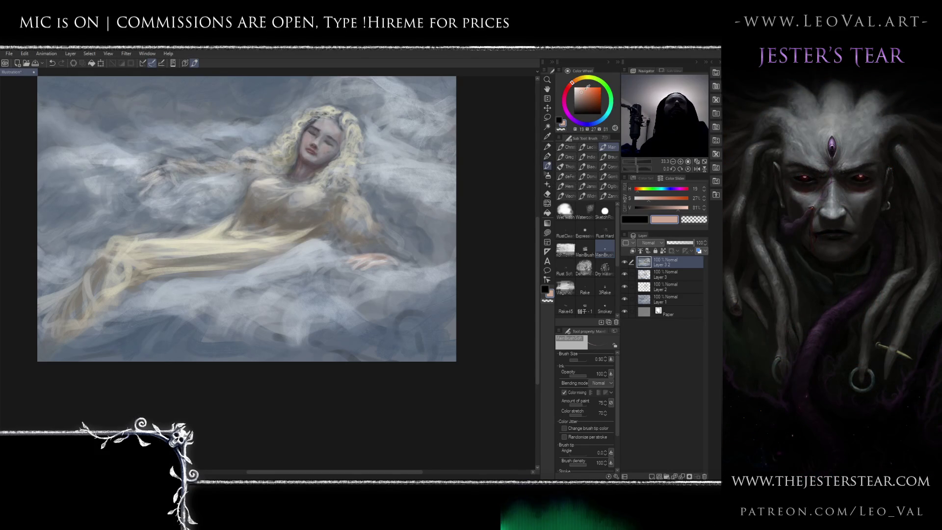
left_click(579, 81)
left_click(579, 89)
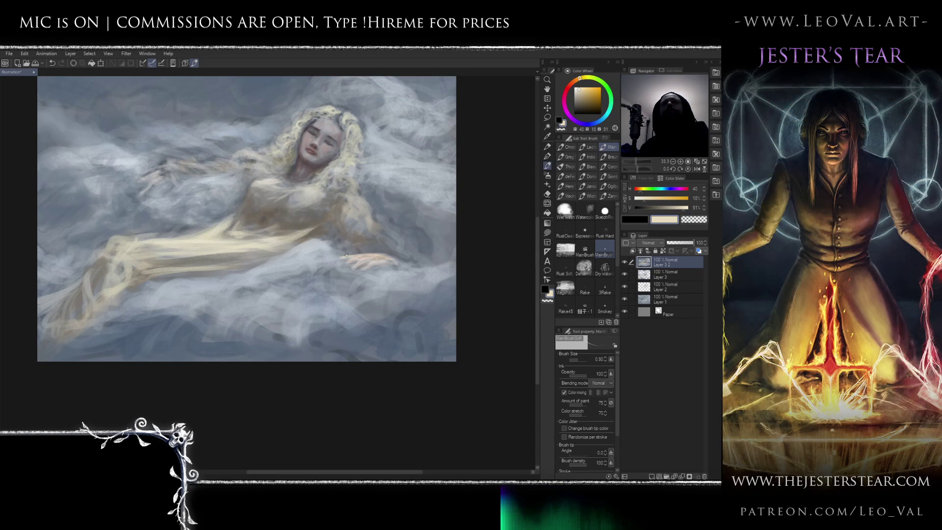
scroll(365, 257, "down", 3)
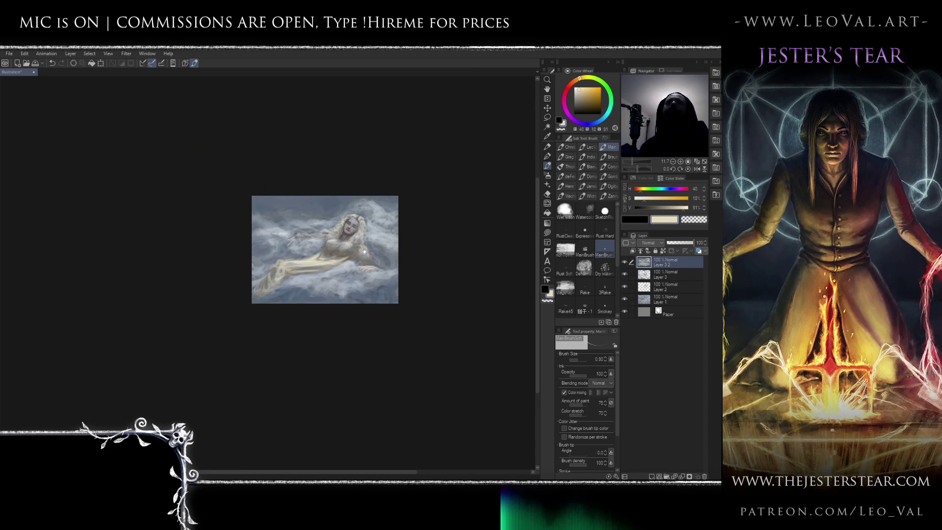
Pick a deep muted red and paint pinkish tones across the hand's fingers.
scroll(366, 248, "up", 4)
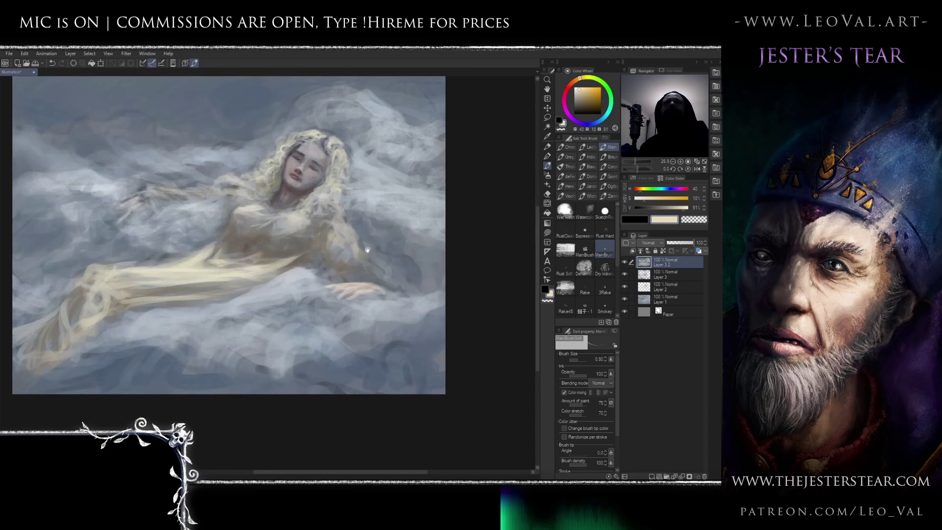
scroll(368, 282, "up", 2)
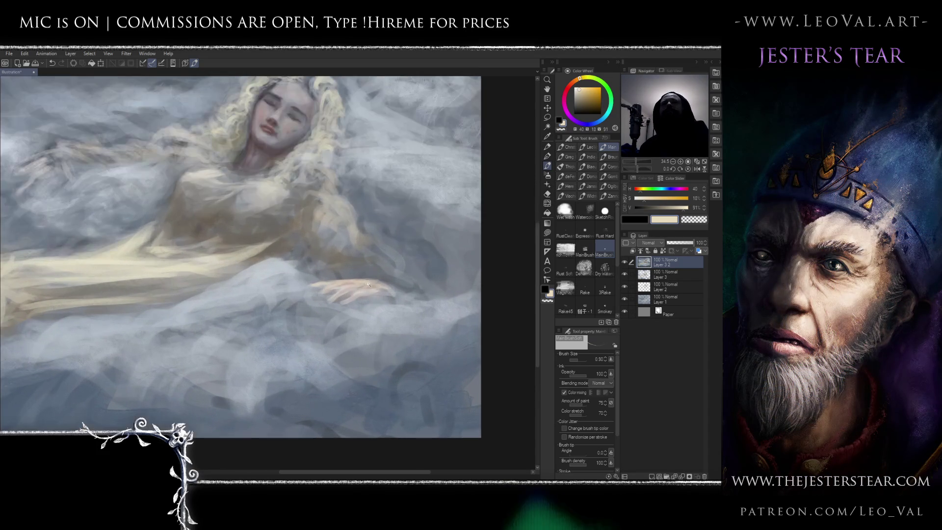
left_click(568, 89)
left_click(587, 93)
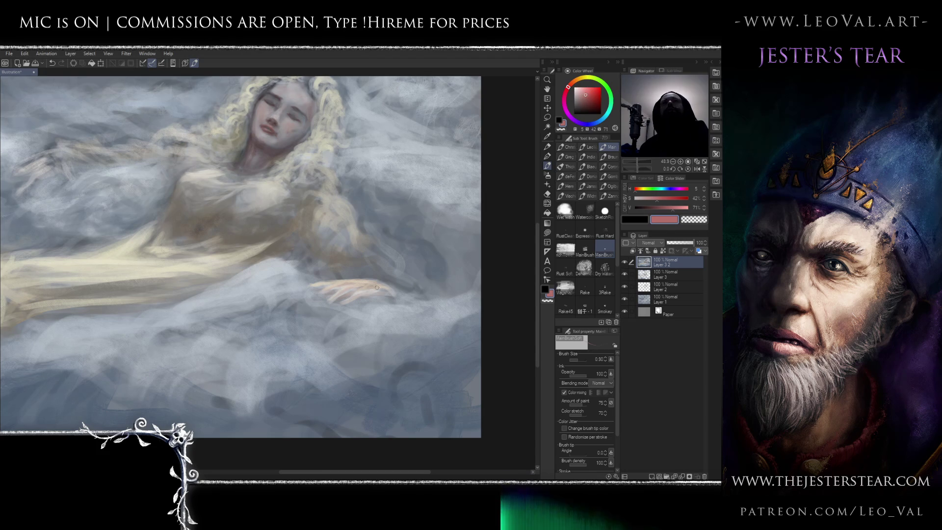
left_click_drag(344, 304, 375, 290)
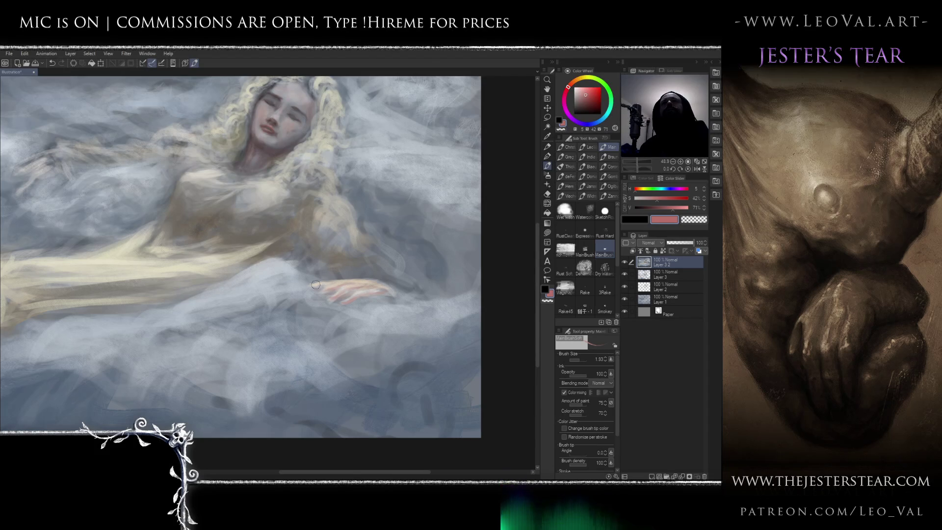
Add another reddish stroke on the hand, then sample a lighter pink and shrink the brush.
scroll(322, 285, "down", 3)
mouse_move(321, 285)
left_mouse_down()
mouse_move(375, 297)
mouse_move(404, 325)
left_mouse_up()
scroll(305, 284, "up", 4)
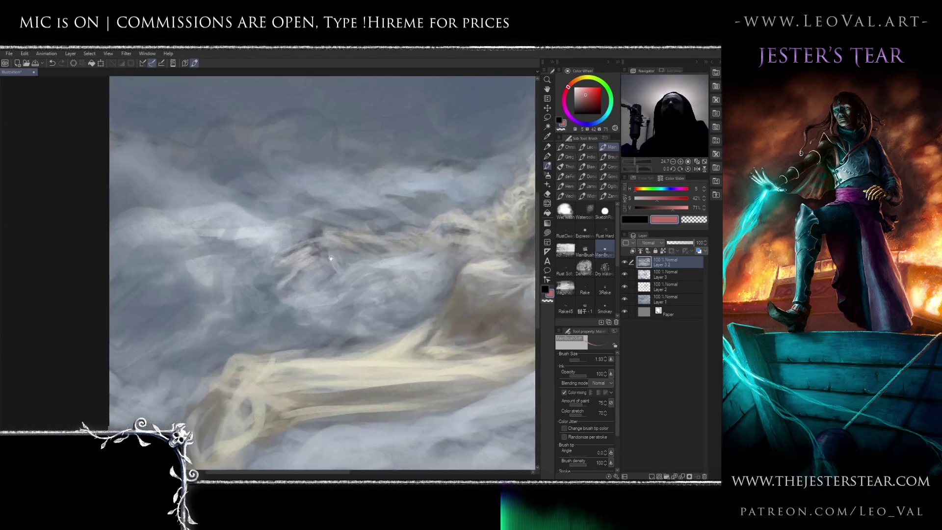
scroll(304, 284, "down", 4)
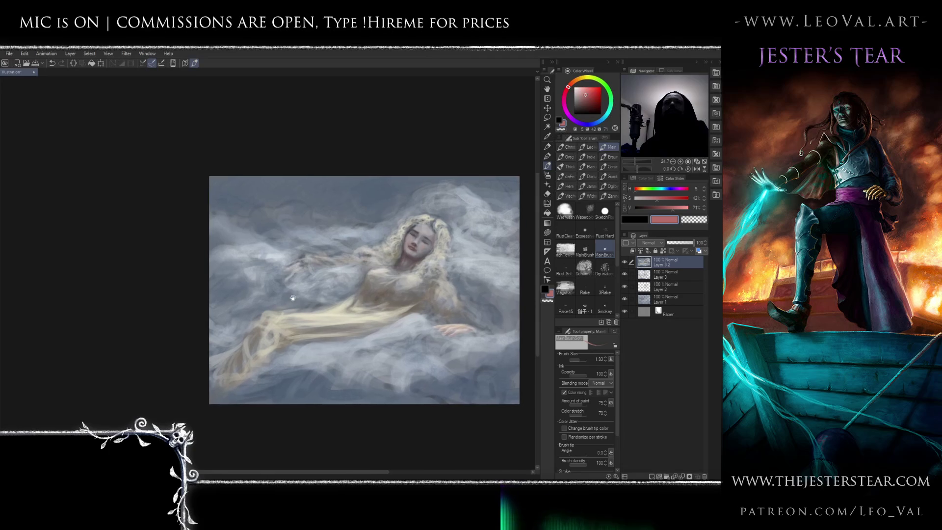
scroll(315, 271, "up", 3)
scroll(315, 271, "up", 3)
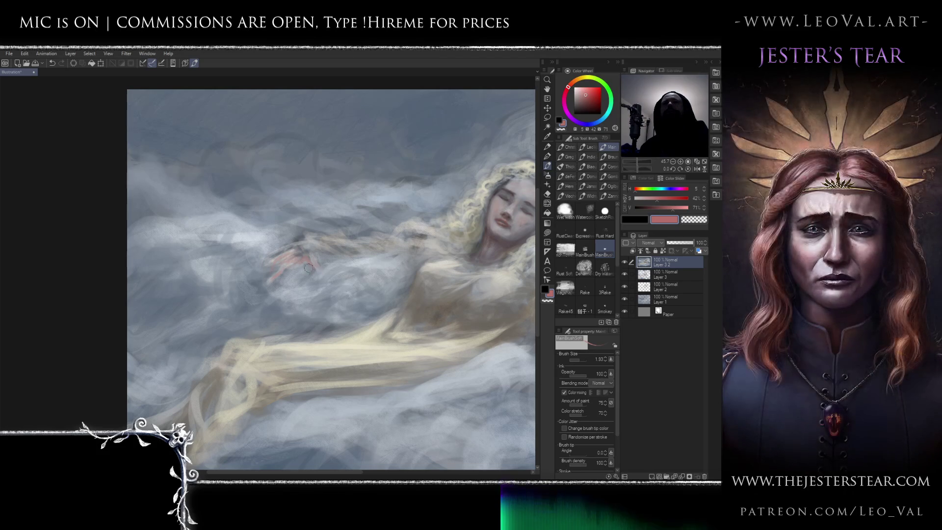
left_click_drag(306, 263, 290, 265)
left_click(288, 265, "alt")
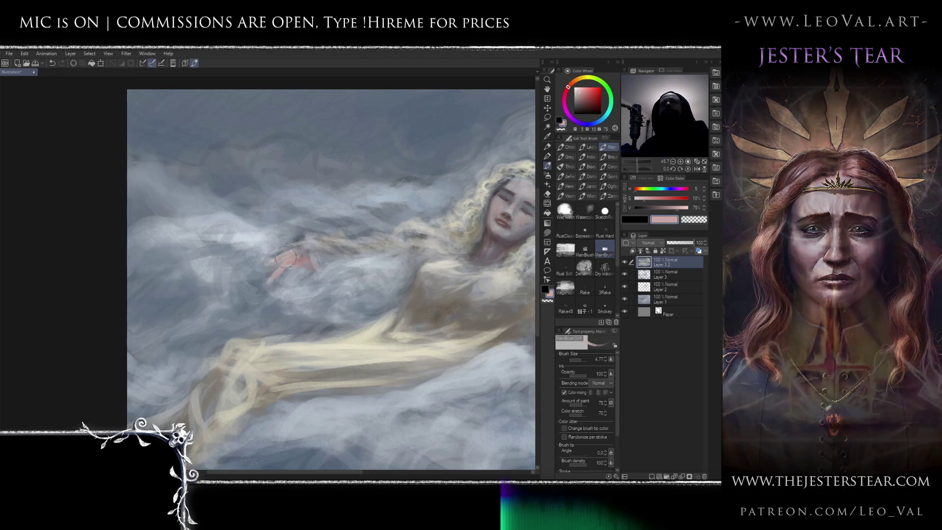
key("bracketleft")
key("bracketleft")
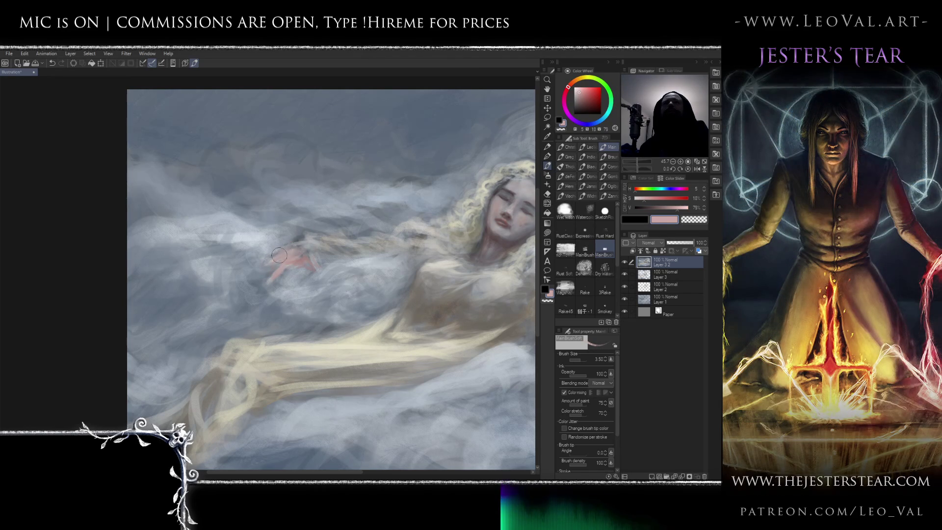
scroll(284, 254, "down", 5)
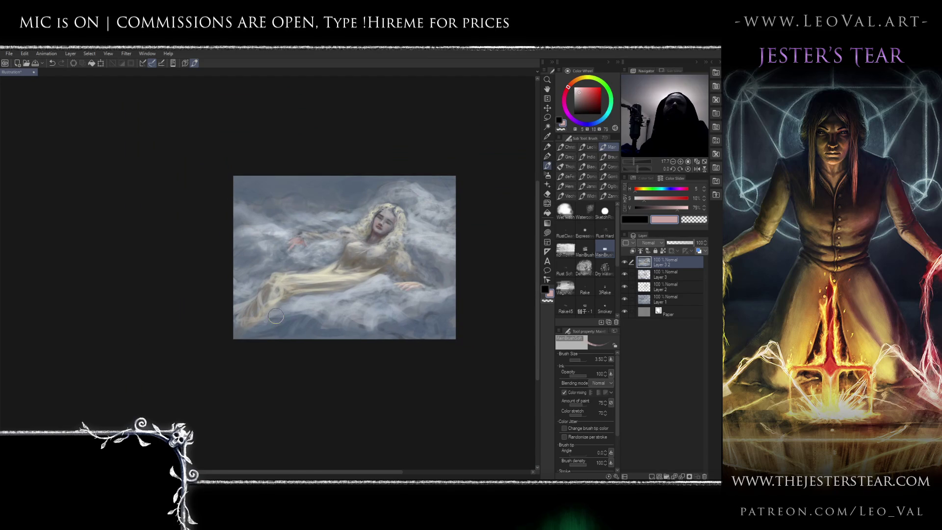
Check the composition mirrored and centre the painting in the view.
key("h")
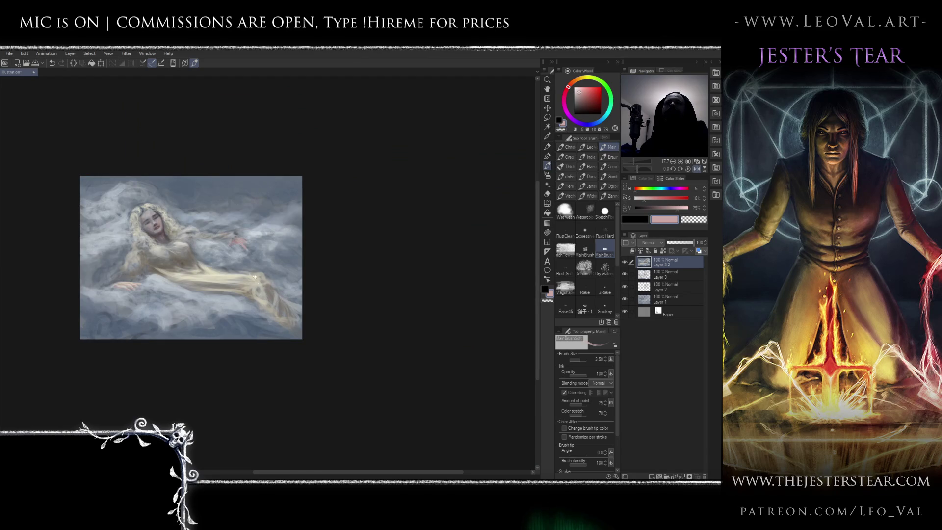
left_click_drag(261, 284, 313, 236)
key("h")
left_click_drag(254, 242, 333, 227)
scroll(334, 228, "up", 3)
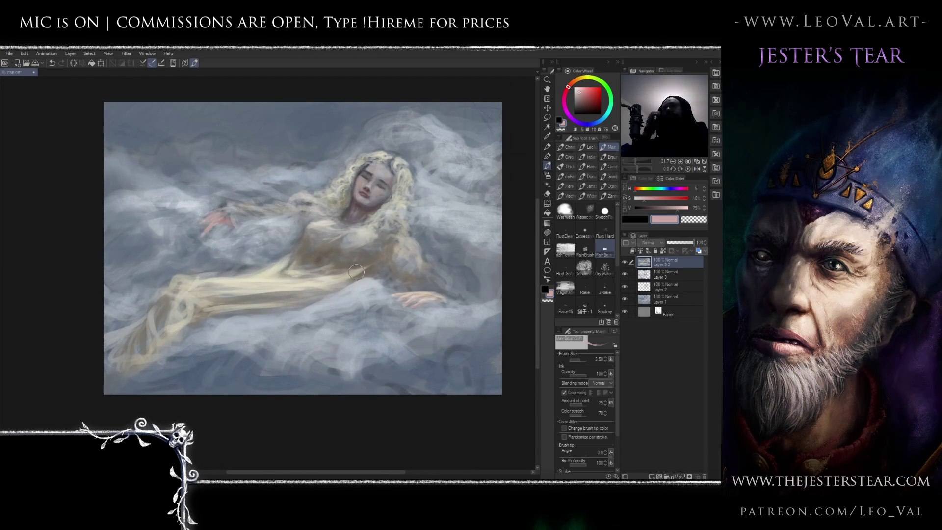
left_click_drag(285, 245, 362, 247)
Sample beige-yellow and shadow tones from the dress, then a blue-grey cloud colour with a smaller brush.
left_click(360, 248, "alt")
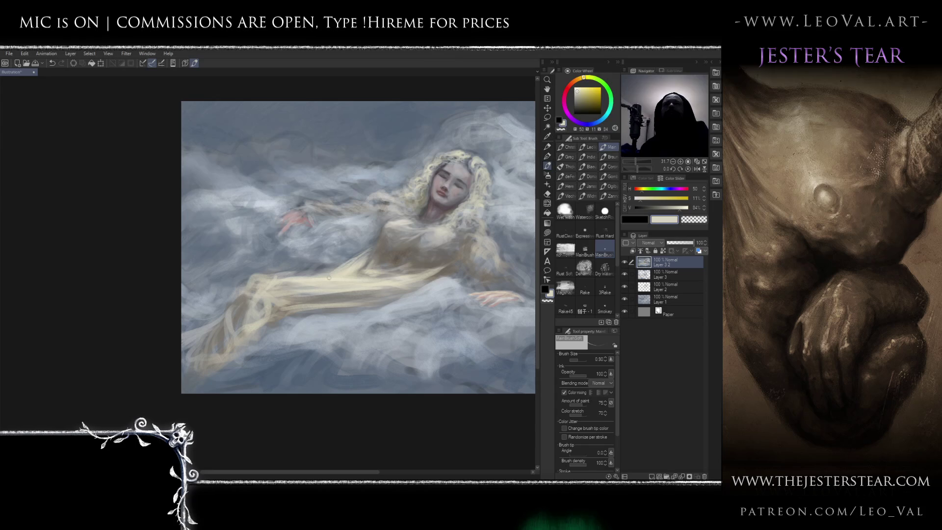
left_click(341, 266, "alt")
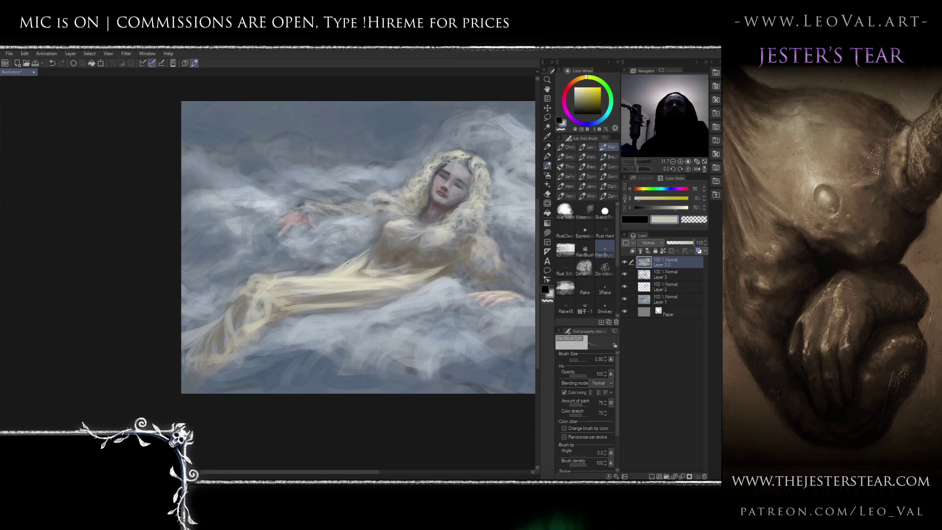
left_click(368, 252, "alt")
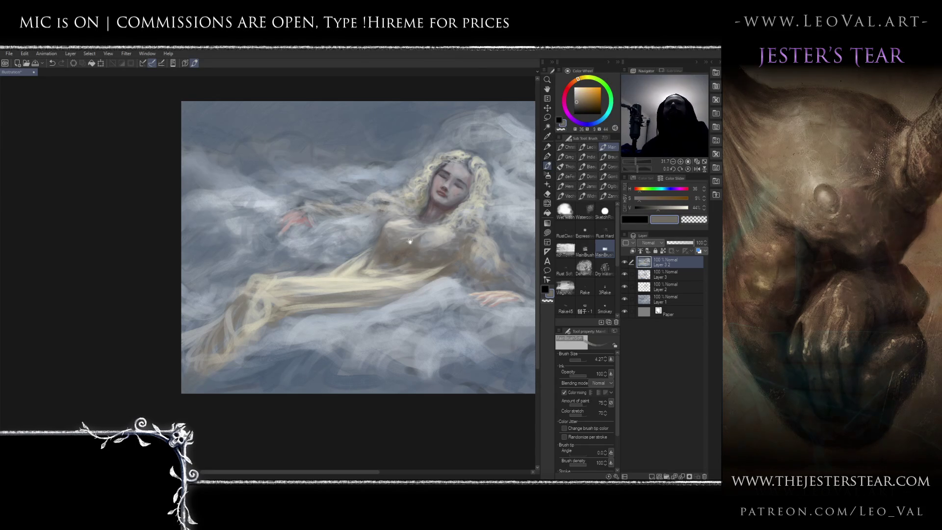
scroll(378, 248, "down", 2)
scroll(384, 241, "up", 3)
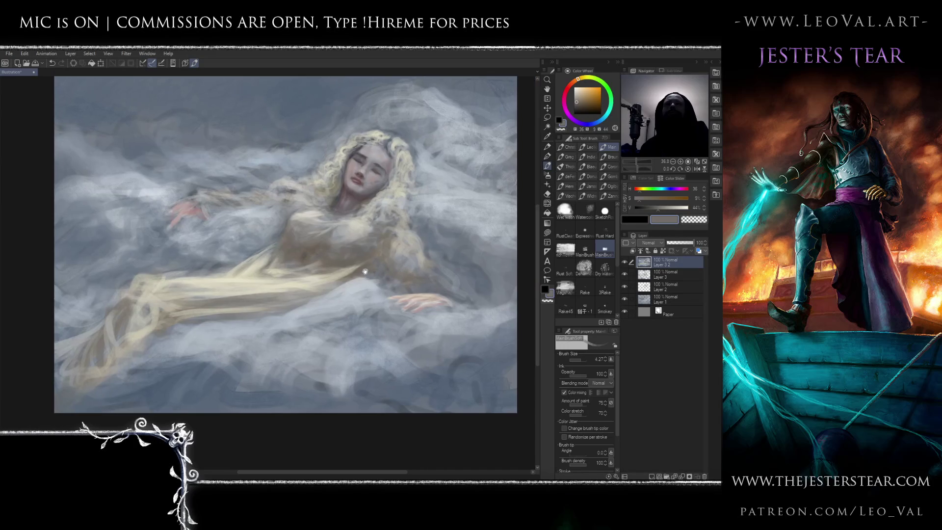
left_click(348, 281, "alt")
left_click(347, 282, "alt")
key("bracketleft")
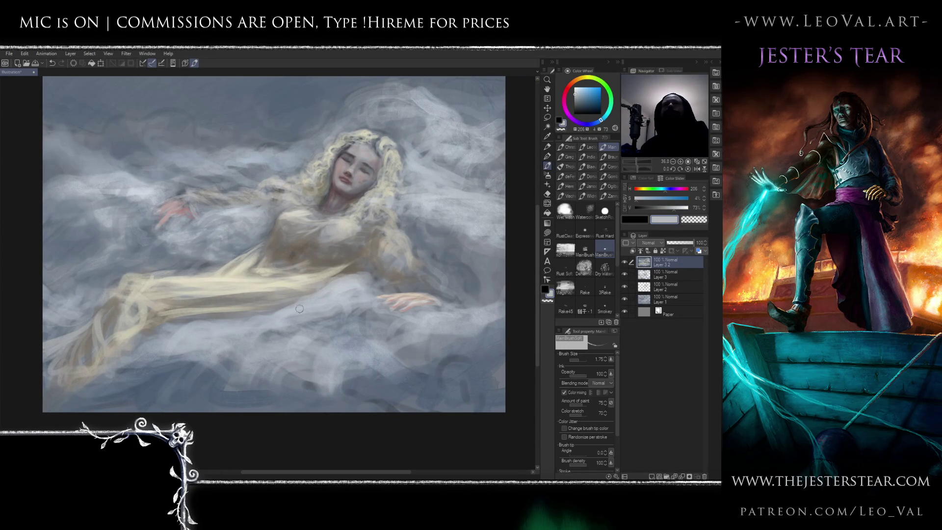
Switch to the Dehame oil brush and paint soft grey-blue over the cloth by the hand.
left_click_drag(328, 298, 365, 289)
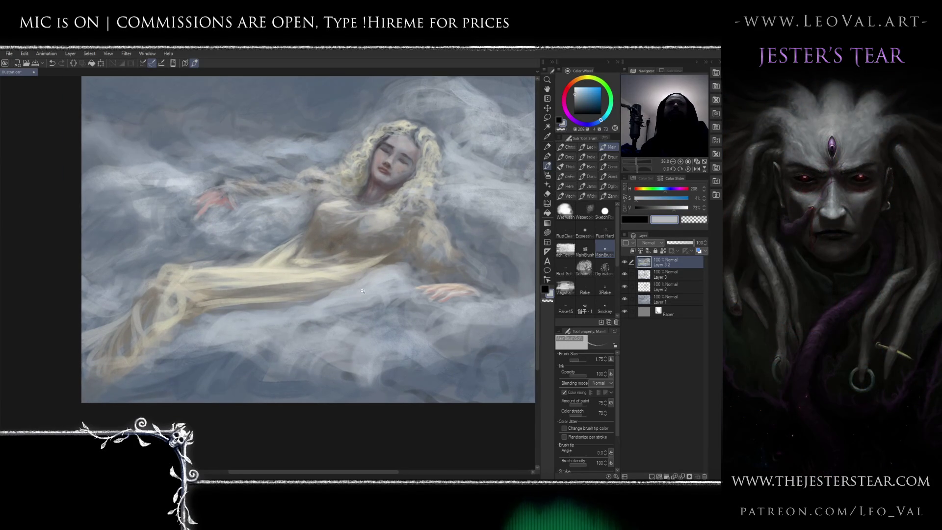
scroll(365, 289, "down", 2)
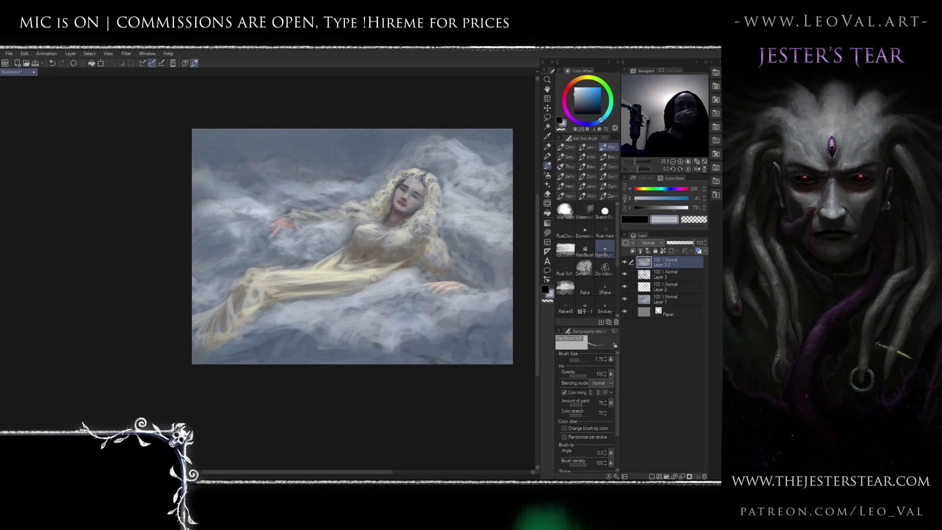
left_click(577, 267)
mouse_move(406, 295)
left_mouse_down()
mouse_move(373, 324)
mouse_move(393, 295)
mouse_move(369, 289)
left_mouse_up()
scroll(373, 275, "up", 5)
Brush a lighter grey-blue over the gown near the waist with a smaller brush.
left_click(364, 260, "alt")
key("bracketleft")
key("bracketleft")
key("bracketleft")
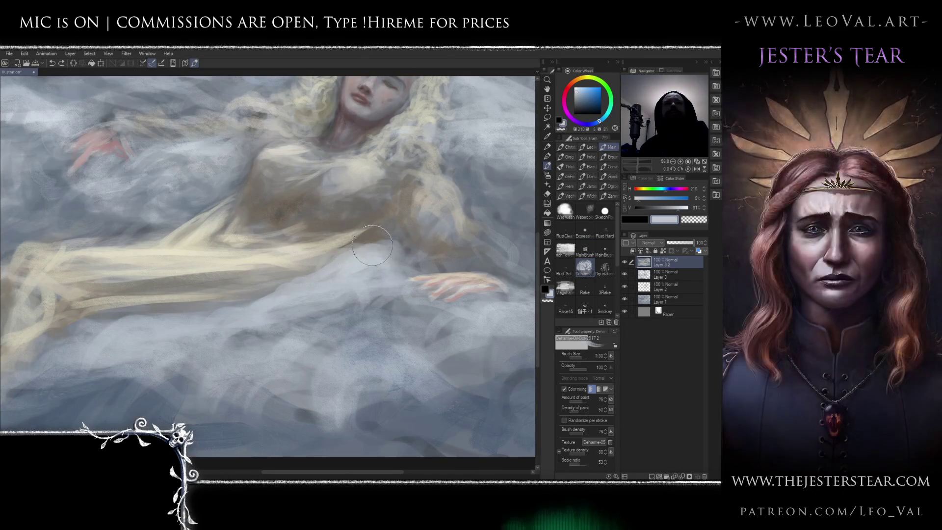
mouse_move(387, 244)
left_mouse_down()
mouse_move(338, 255)
mouse_move(324, 275)
mouse_move(373, 243)
mouse_move(335, 286)
mouse_move(279, 295)
mouse_move(390, 280)
left_mouse_up()
key("bracketright")
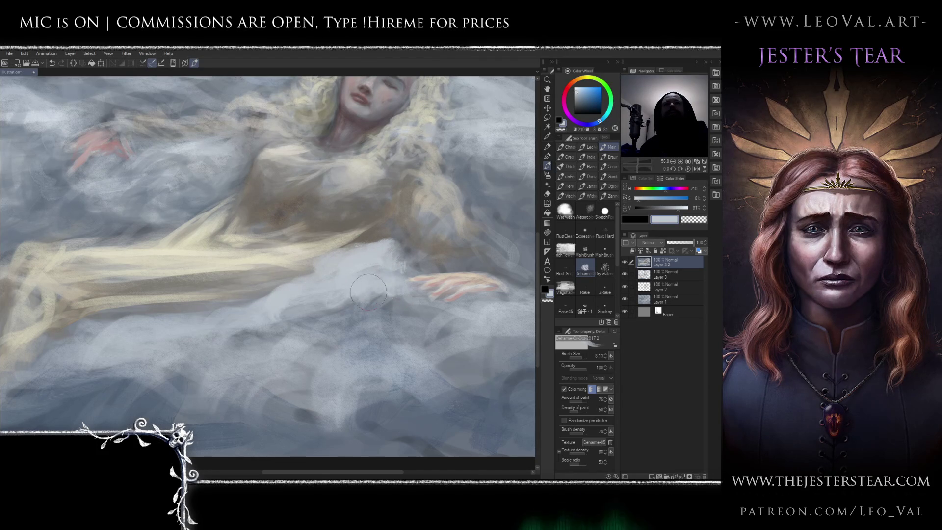
Choose a near-white blue-grey and paint a white highlight beside the resting hand.
mouse_move(518, 322)
left_mouse_down()
mouse_move(393, 299)
mouse_move(427, 287)
mouse_move(354, 284)
mouse_move(393, 284)
mouse_move(313, 300)
left_mouse_up()
left_click(579, 88)
key("bracketleft")
key("bracketleft")
key("bracketleft")
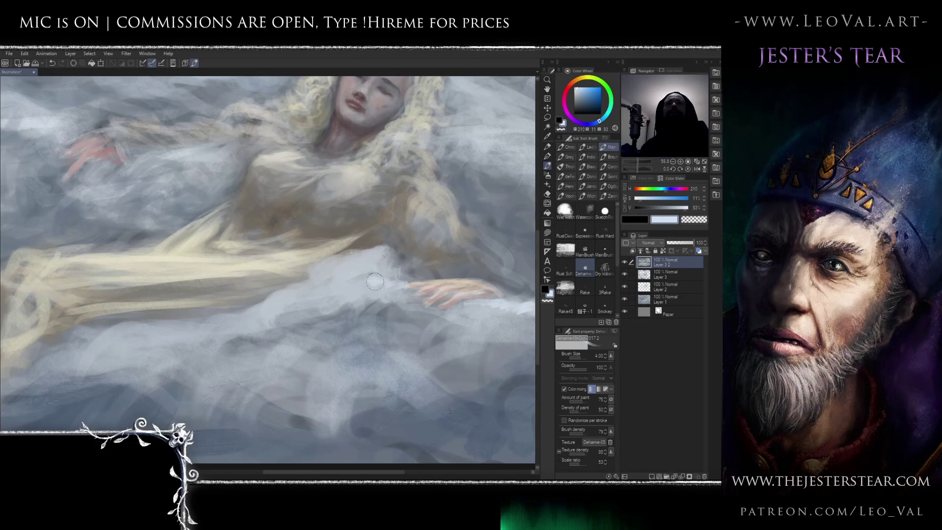
mouse_move(384, 255)
left_mouse_down()
mouse_move(368, 245)
mouse_move(378, 253)
mouse_move(337, 266)
left_mouse_up()
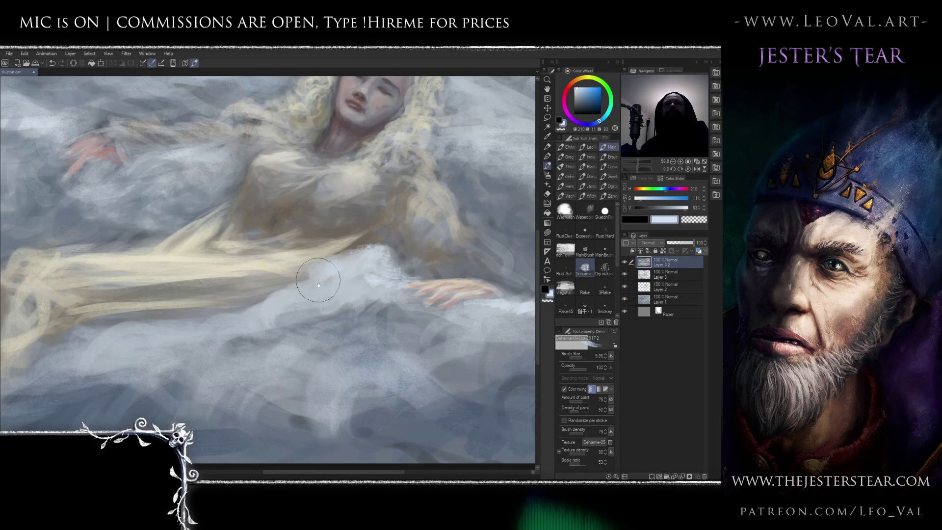
Zoom out and centre the view to see the whole painting.
scroll(337, 266, "down", 5)
left_click_drag(364, 304, 310, 270)
scroll(351, 288, "up", 4)
scroll(350, 273, "down", 2)
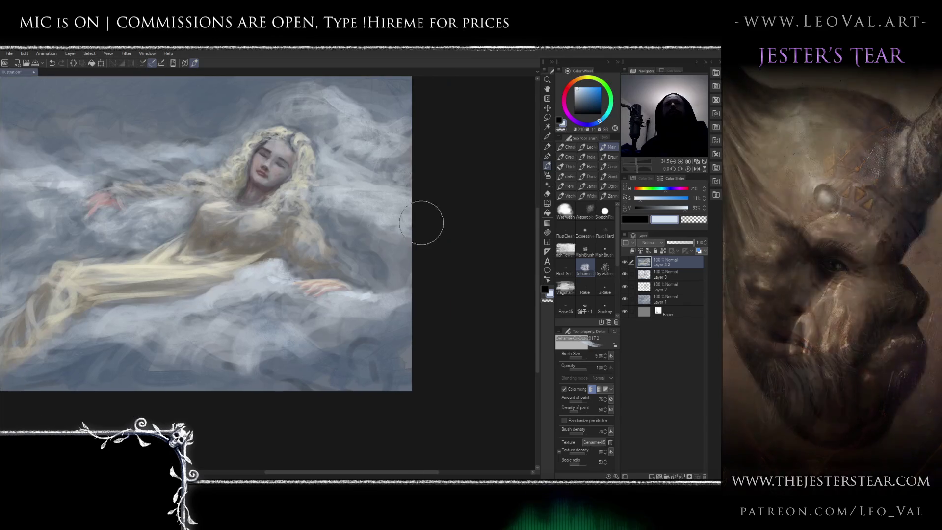
mouse_move(368, 235)
left_mouse_down()
mouse_move(420, 221)
mouse_move(410, 189)
mouse_move(354, 206)
mouse_move(337, 197)
mouse_move(370, 185)
mouse_move(387, 148)
mouse_move(332, 183)
mouse_move(410, 126)
mouse_move(373, 148)
left_mouse_up()
key("ctrl+minus")
left_click_drag(443, 237, 484, 253)
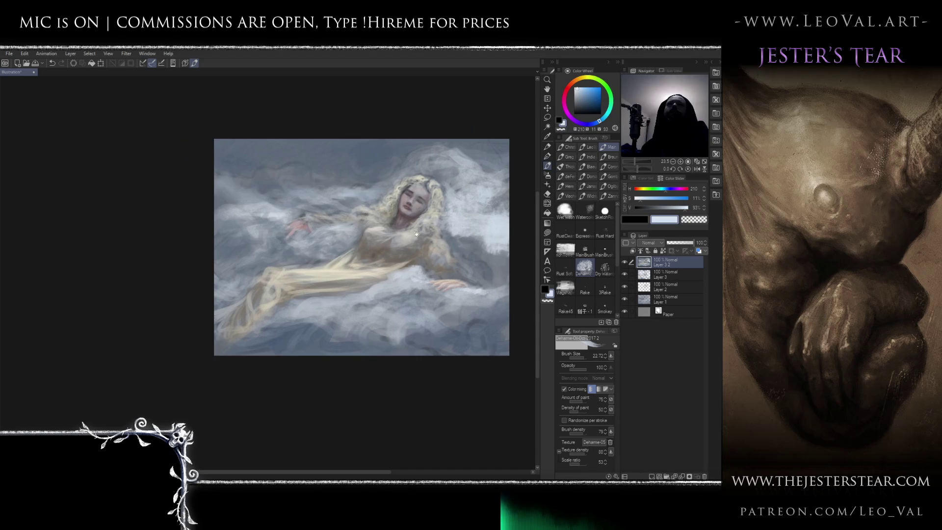
Paint near-white cloud strokes left of her face, on the lower cloud and above her head.
mouse_move(353, 192)
left_mouse_down()
mouse_move(319, 169)
mouse_move(252, 211)
mouse_move(281, 212)
left_mouse_up()
key("bracketleft")
key("bracketleft")
key("bracketleft")
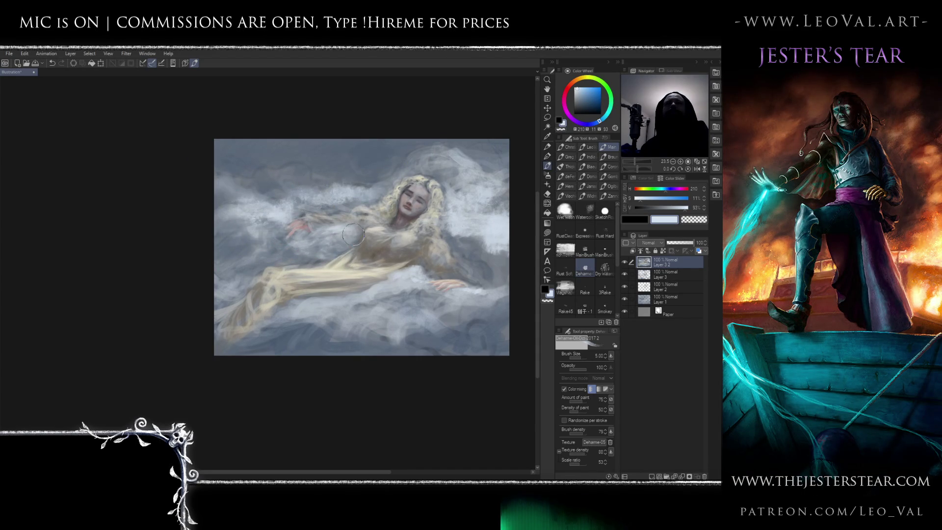
mouse_move(403, 289)
left_mouse_down()
mouse_move(409, 280)
mouse_move(408, 294)
mouse_move(307, 304)
mouse_move(337, 302)
left_mouse_up()
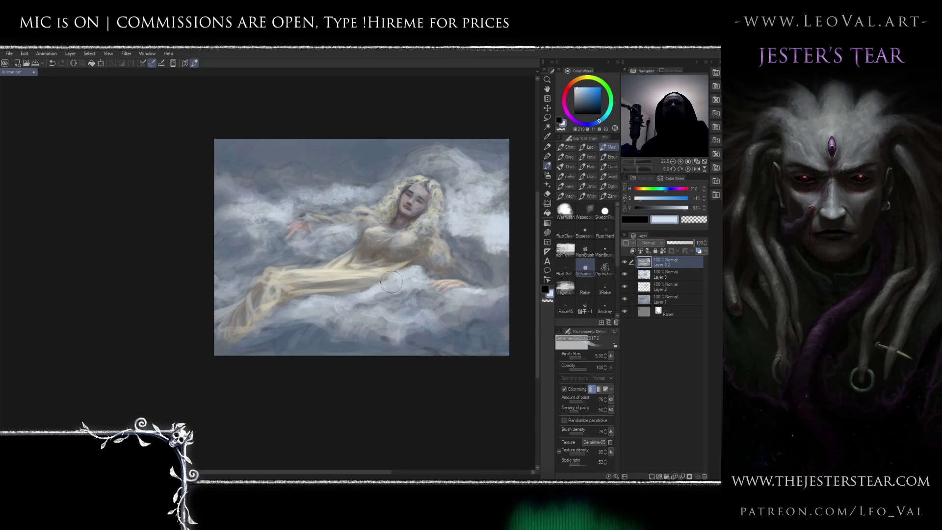
left_click(577, 88)
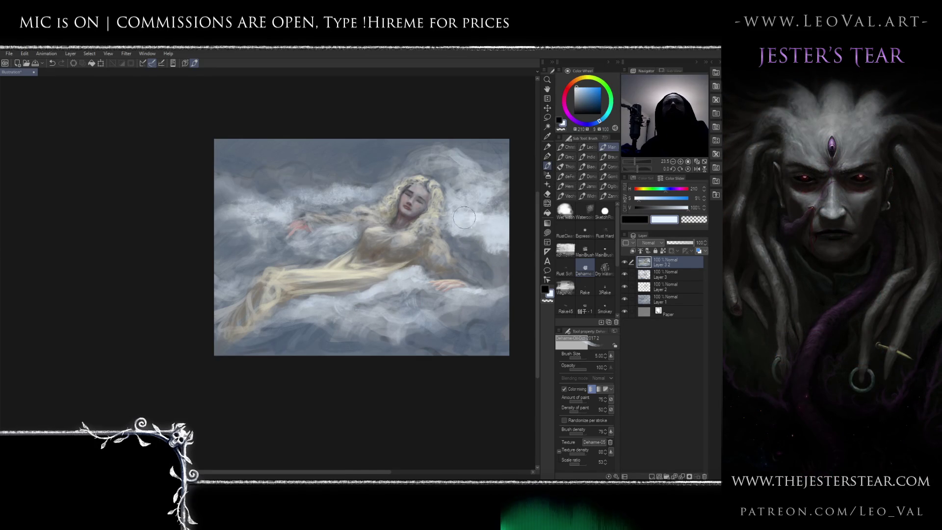
left_click_drag(496, 228, 506, 229)
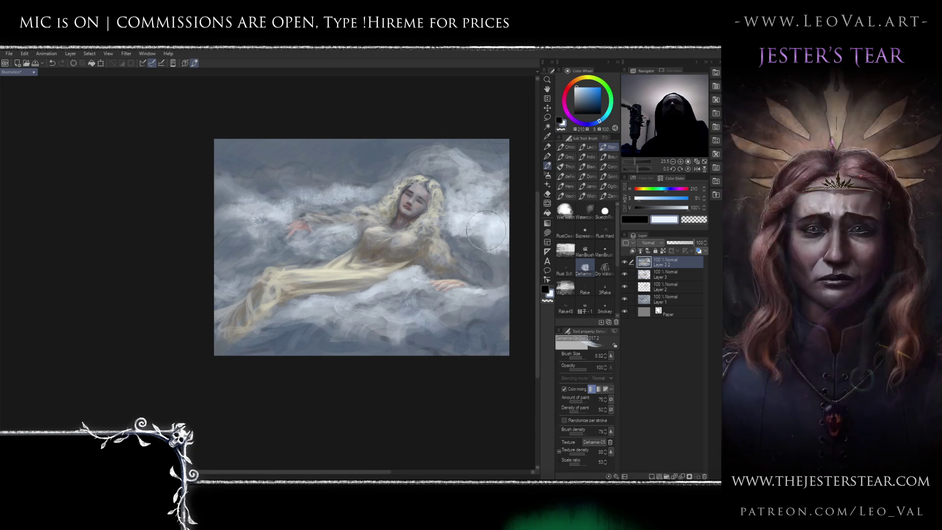
mouse_move(437, 160)
left_mouse_down()
mouse_move(417, 155)
mouse_move(456, 157)
mouse_move(465, 179)
mouse_move(491, 177)
mouse_move(475, 189)
left_mouse_up()
Reframe the view and dab light cloud colour beside the hair with a size-5 brush.
scroll(460, 246, "down", 3)
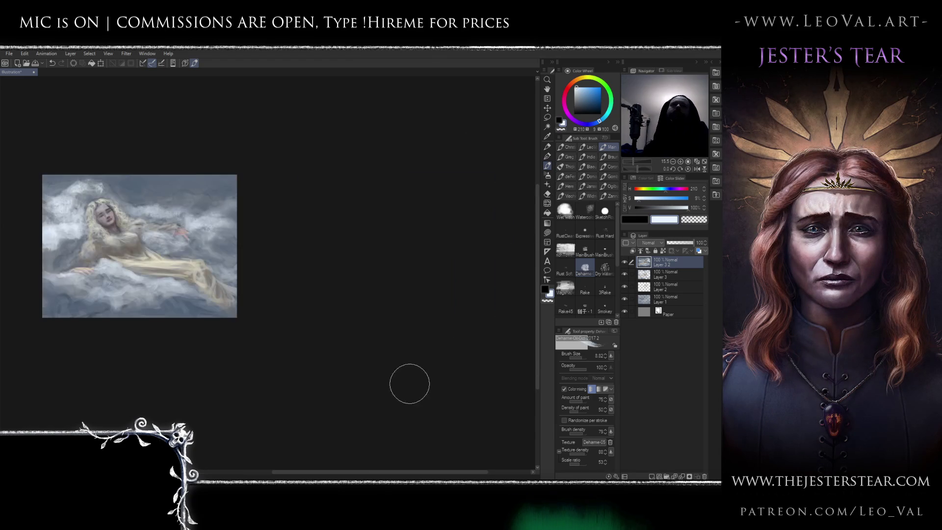
scroll(467, 193, "up", 4)
mouse_move(467, 193)
left_mouse_down()
mouse_move(440, 181)
mouse_move(488, 189)
mouse_move(481, 177)
mouse_move(490, 177)
mouse_move(484, 191)
mouse_move(441, 211)
mouse_move(483, 223)
mouse_move(486, 206)
mouse_move(430, 206)
left_mouse_up()
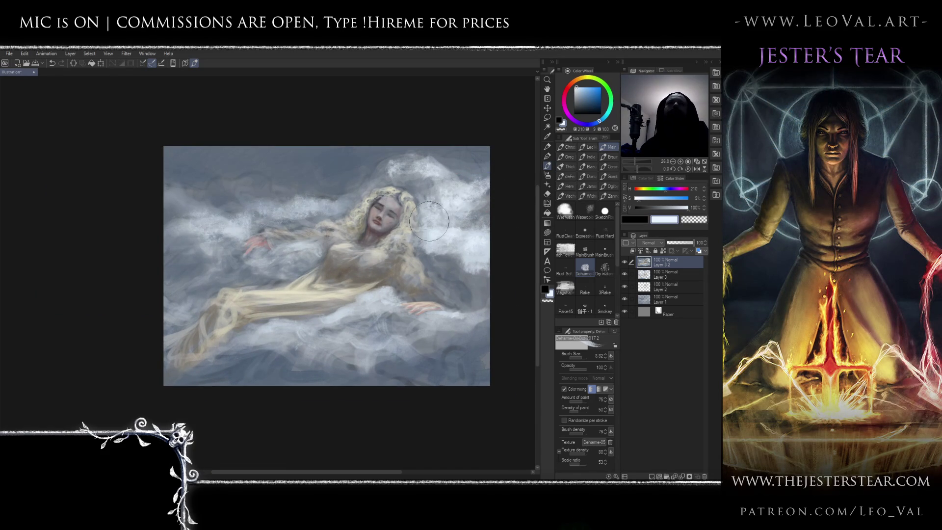
left_click_drag(399, 283, 441, 258)
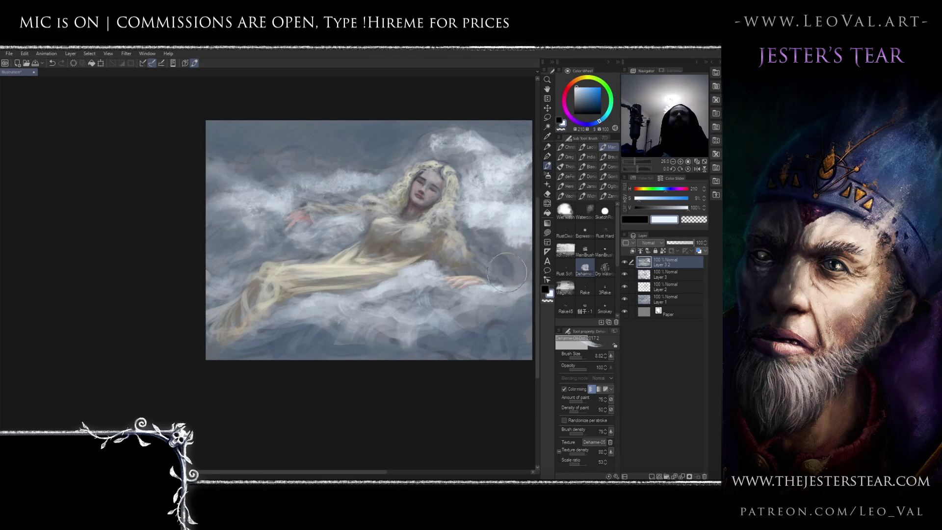
left_click_drag(500, 220, 445, 232)
key("bracketleft")
key("bracketleft")
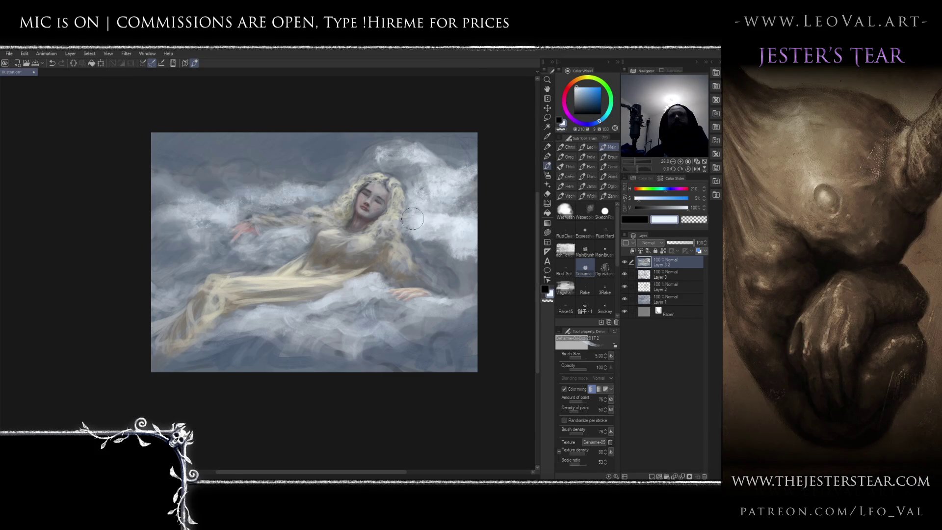
mouse_move(412, 218)
left_mouse_down()
mouse_move(403, 221)
mouse_move(415, 192)
left_mouse_up()
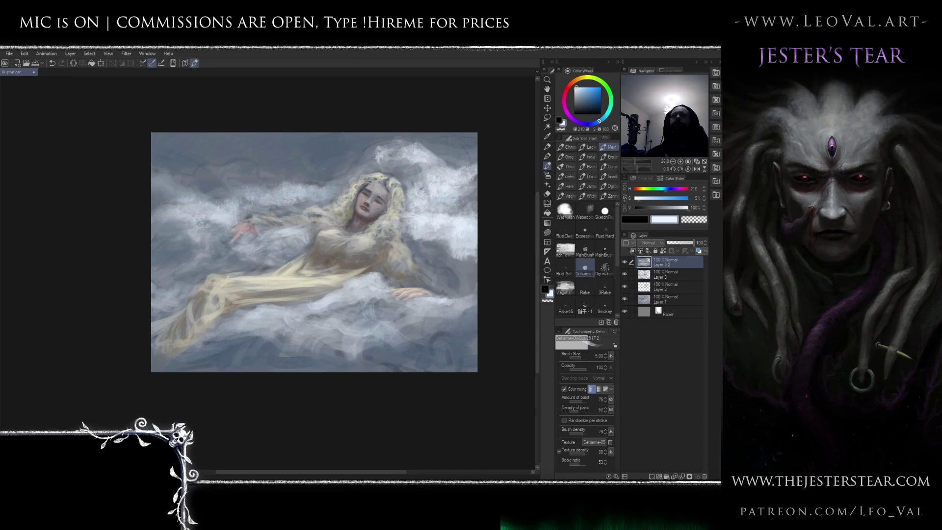
Blend the white cloud below the dress and lay light cloud strokes over the outstretched arm.
mouse_move(408, 216)
left_mouse_down()
mouse_move(461, 209)
mouse_move(449, 218)
mouse_move(439, 181)
left_mouse_up()
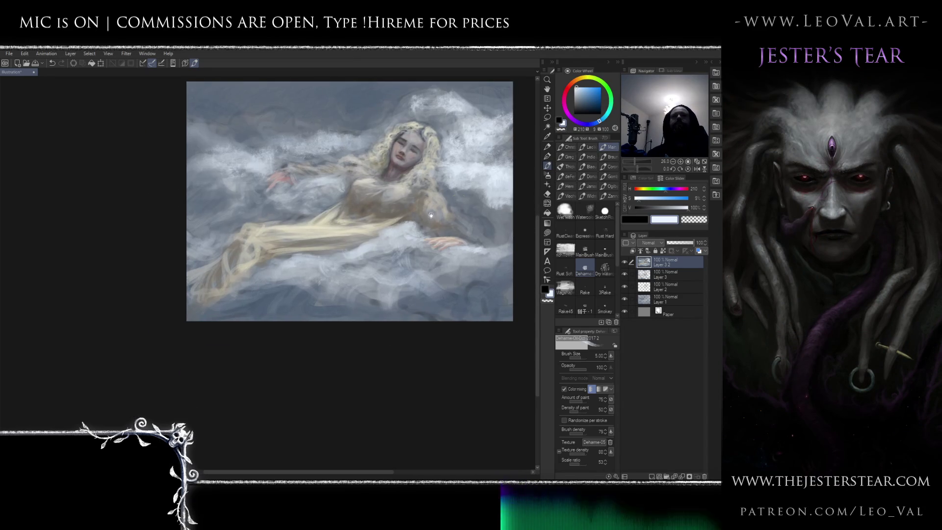
key("bracketright")
key("bracketright")
key("bracketright")
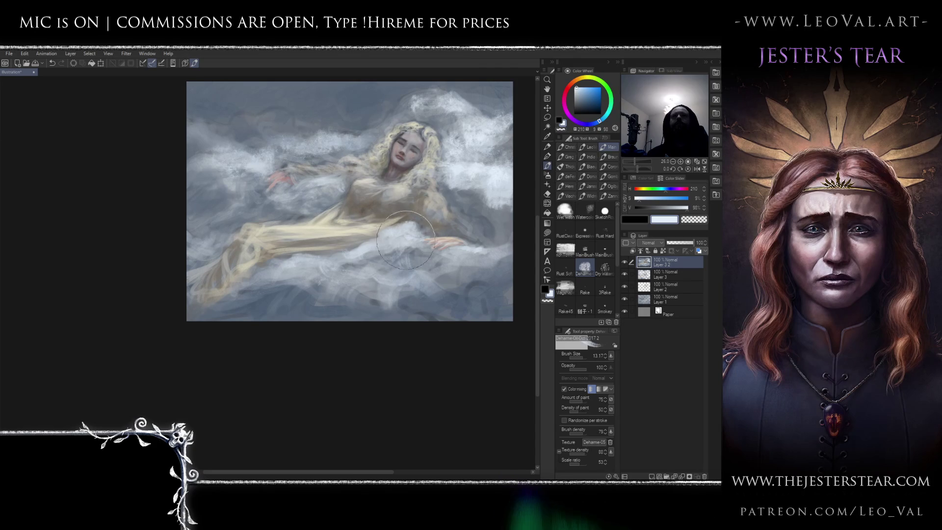
key("bracketleft")
key("bracketleft")
key("bracketleft")
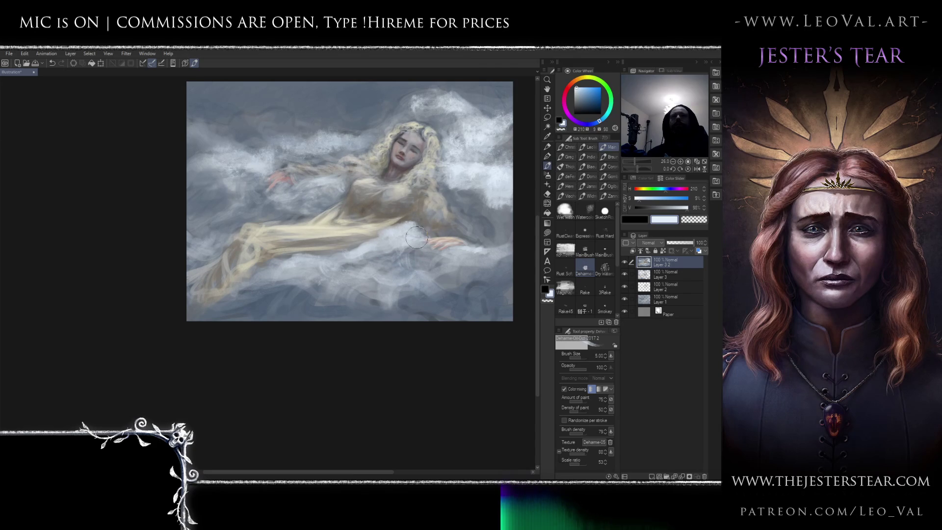
mouse_move(413, 224)
left_mouse_down()
mouse_move(395, 233)
mouse_move(412, 238)
mouse_move(411, 257)
mouse_move(513, 256)
mouse_move(470, 250)
mouse_move(457, 260)
mouse_move(511, 260)
mouse_move(515, 250)
mouse_move(490, 264)
left_mouse_up()
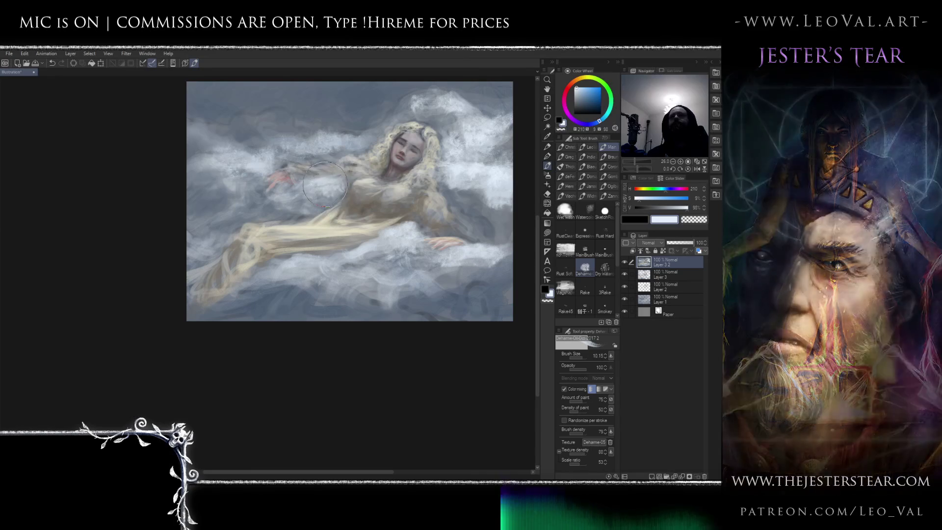
left_click_drag(310, 197, 310, 218)
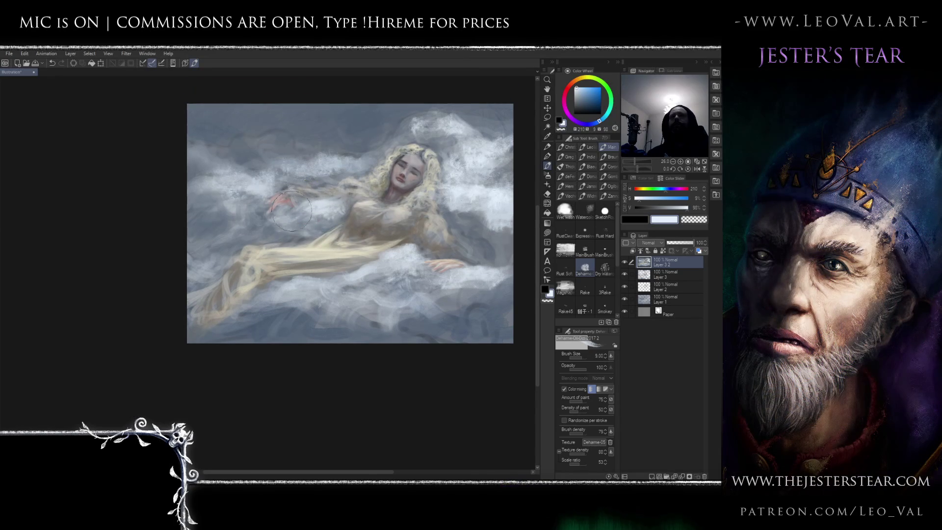
key("bracketleft")
mouse_move(255, 193)
left_mouse_down()
mouse_move(299, 174)
mouse_move(353, 168)
left_mouse_up()
Eyedrop darker grey-blues and paint them into the sky left of and above the head.
left_click(346, 162, "alt")
mouse_move(294, 167)
left_mouse_down()
mouse_move(340, 153)
mouse_move(343, 162)
mouse_move(373, 162)
mouse_move(344, 171)
mouse_move(412, 122)
mouse_move(410, 140)
mouse_move(444, 130)
mouse_move(468, 144)
mouse_move(422, 113)
mouse_move(426, 103)
mouse_move(409, 123)
mouse_move(428, 111)
left_mouse_up()
left_click(339, 156, "alt")
left_click(415, 101, "alt")
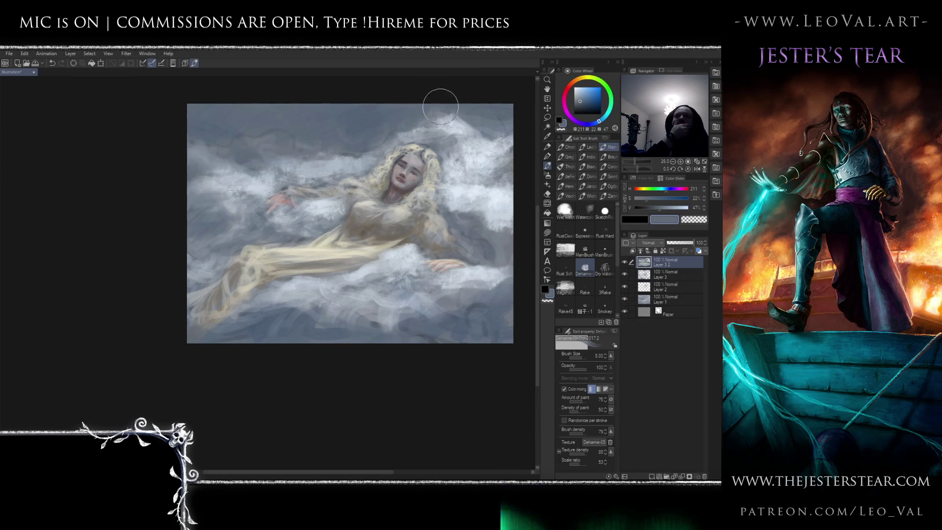
mouse_move(388, 244)
left_mouse_down()
mouse_move(415, 237)
mouse_move(387, 242)
left_mouse_up()
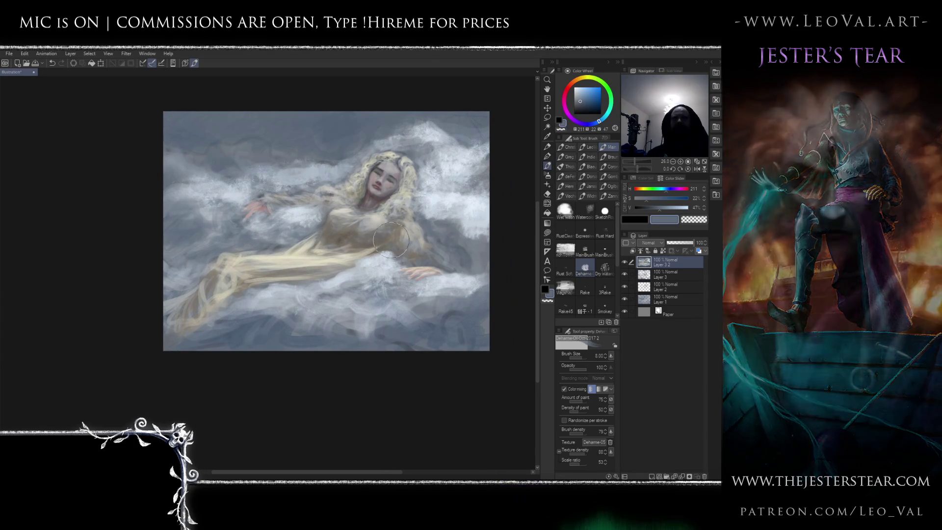
mouse_move(385, 245)
left_mouse_down()
mouse_move(377, 239)
mouse_move(384, 216)
left_mouse_up()
left_click(394, 219, "alt")
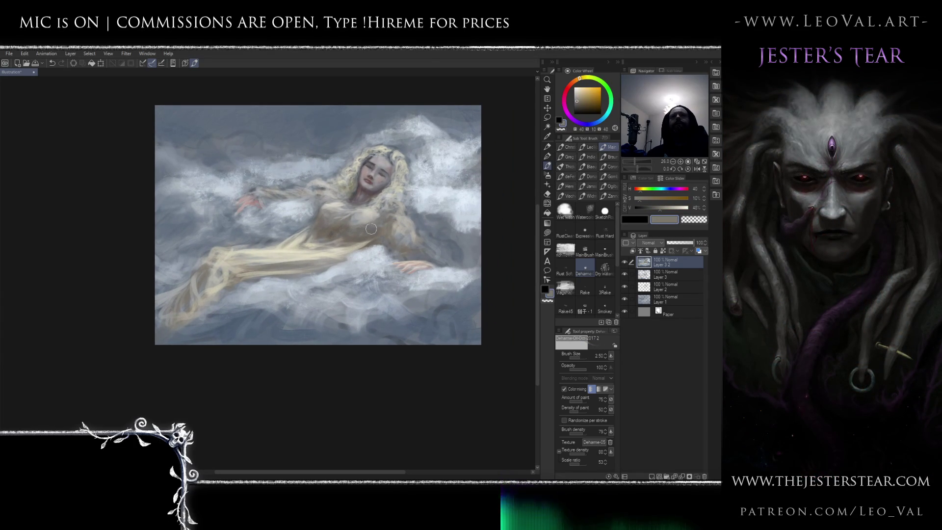
Switch to the MainBrushSoft brush and paint a light warm-grey stroke along the sleeve edge.
scroll(383, 226, "up", 4)
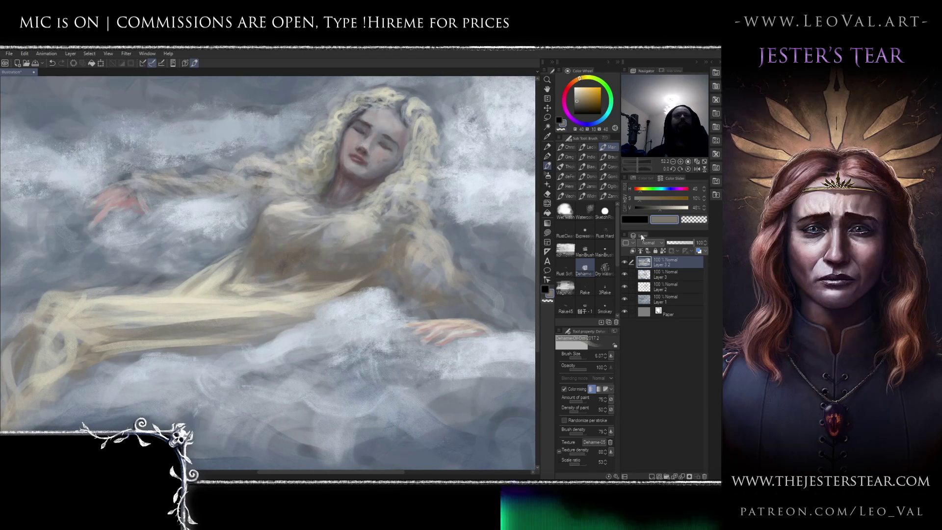
left_click(606, 244)
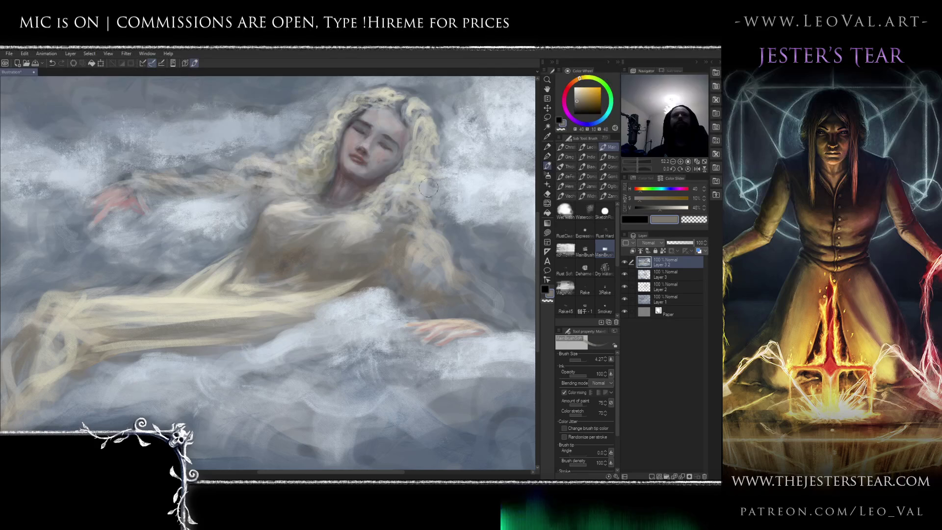
left_click(583, 100)
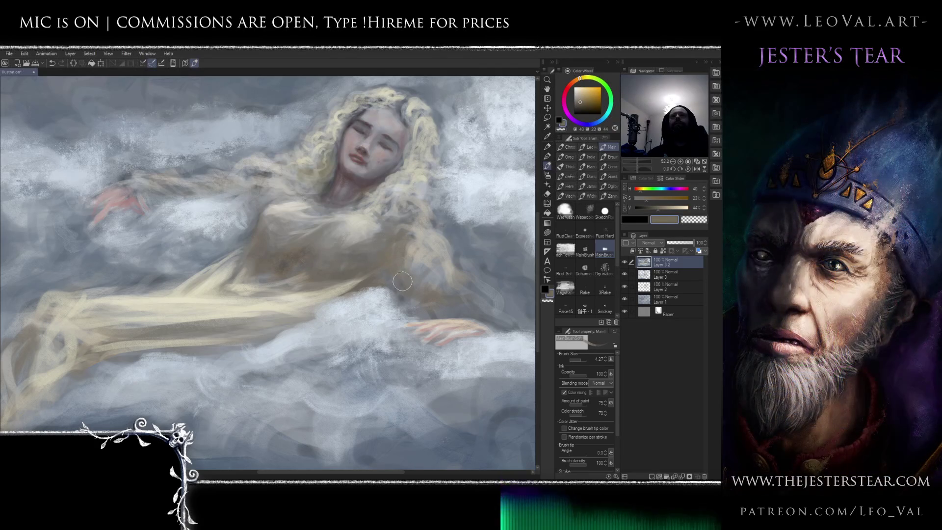
mouse_move(402, 281)
left_mouse_down()
mouse_move(378, 277)
mouse_move(410, 290)
left_mouse_up()
left_click(459, 230, "alt")
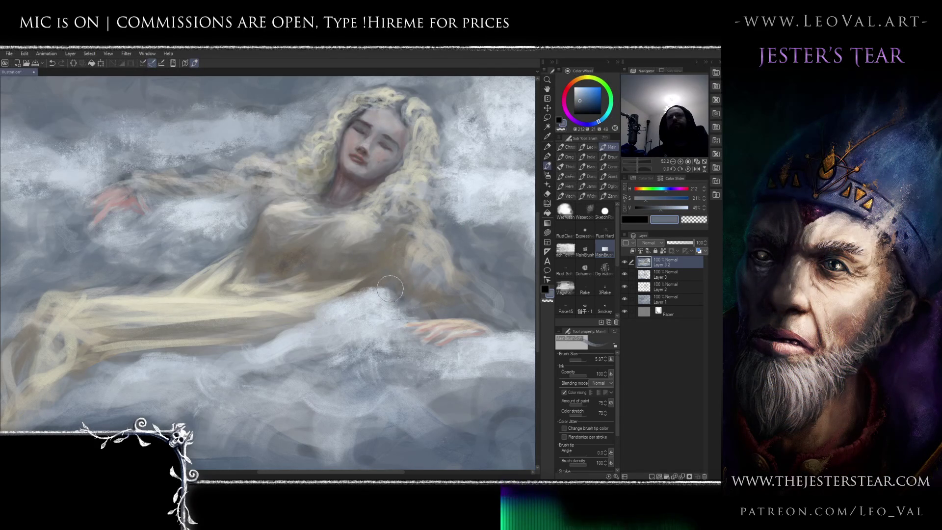
left_click_drag(400, 293, 390, 256)
left_click(484, 230, "alt")
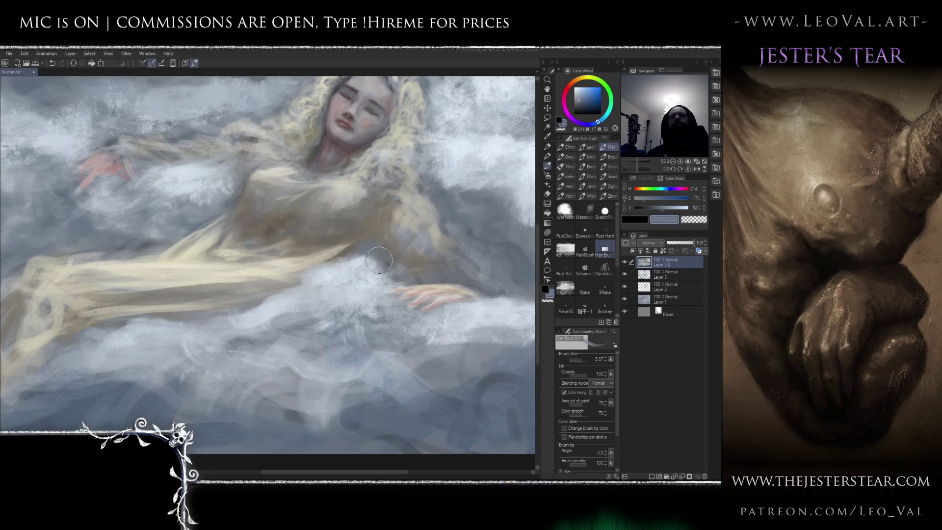
left_click(434, 224, "alt")
mouse_move(430, 228)
left_mouse_down()
mouse_move(457, 257)
mouse_move(447, 268)
mouse_move(377, 267)
left_mouse_up()
Shrink the brush to 2.50 and pick cream, grey and reddish skin tones for the hand.
left_click(579, 88)
key("bracketleft")
key("bracketleft")
key("bracketleft")
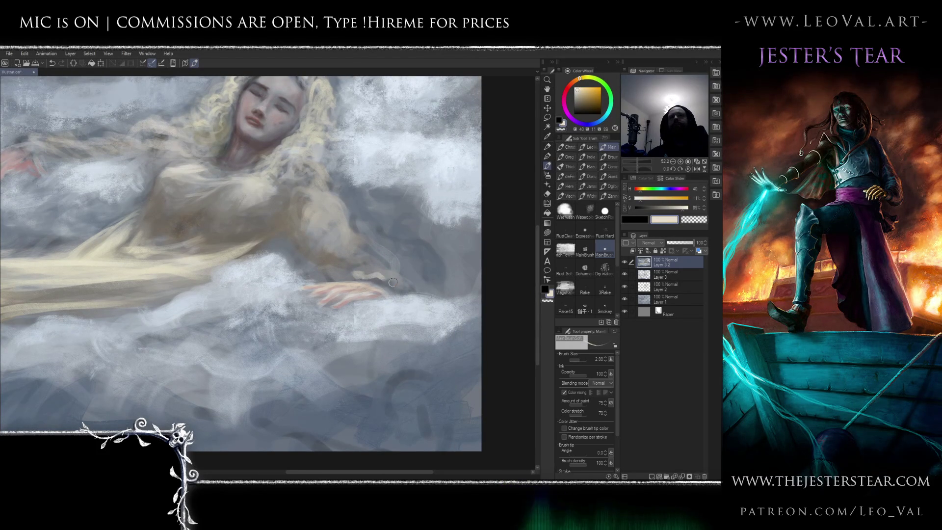
left_click(340, 241, "alt")
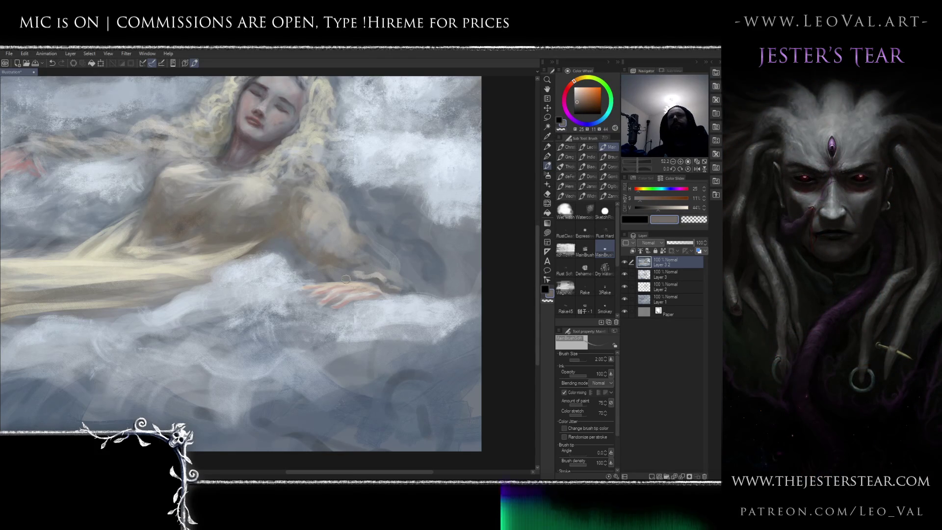
left_click(348, 277, "alt")
key("bracketleft")
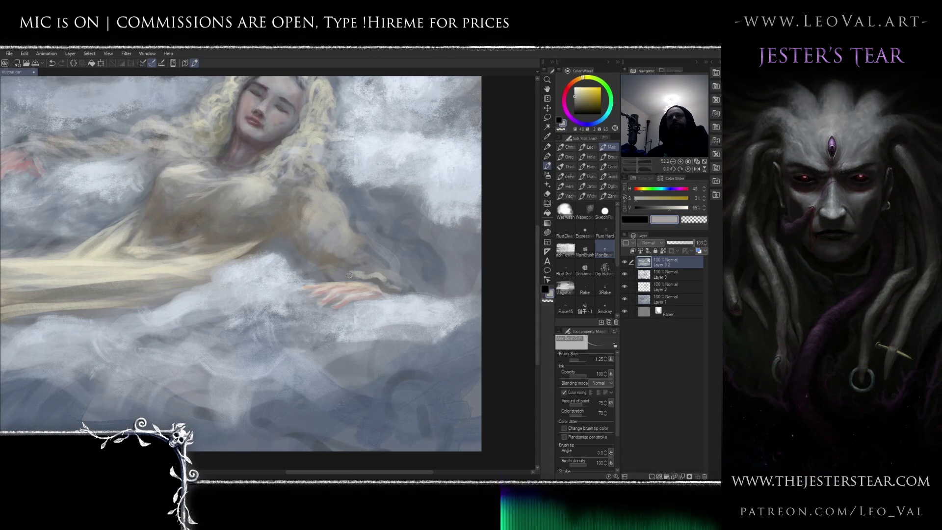
left_click(385, 283, "alt")
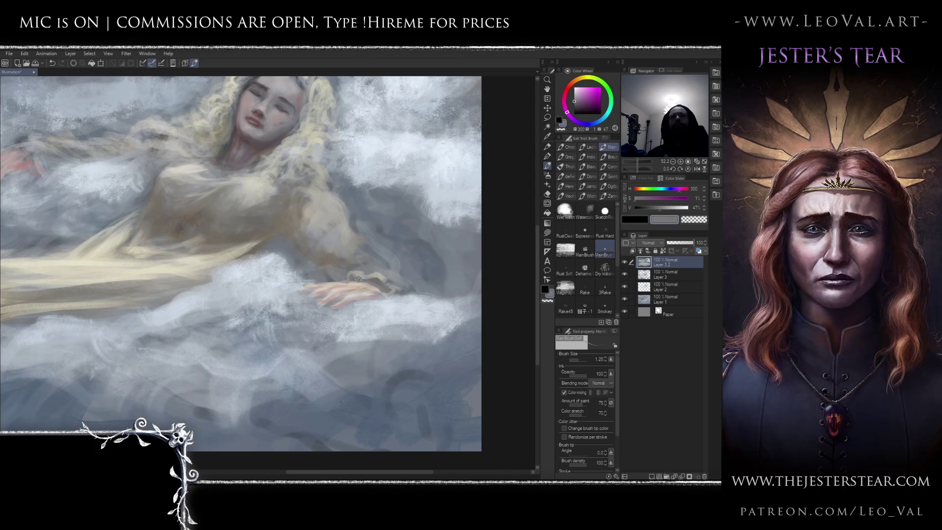
left_click(358, 279, "alt")
scroll(356, 289, "up", 1)
scroll(356, 288, "up", 1)
left_click(350, 289, "alt")
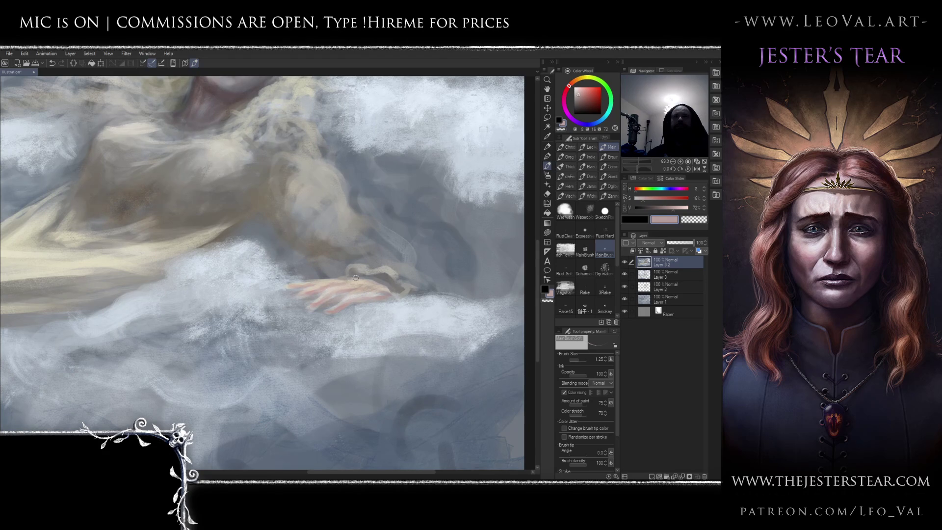
left_click(355, 280, "alt")
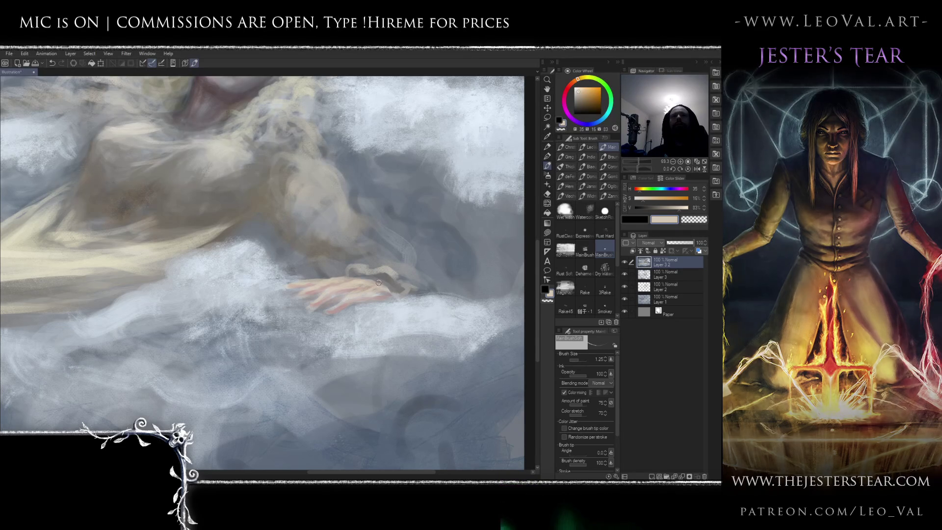
Enlarge the brush and blend pale blue-grey along the hand's cloud edge.
key("bracketright")
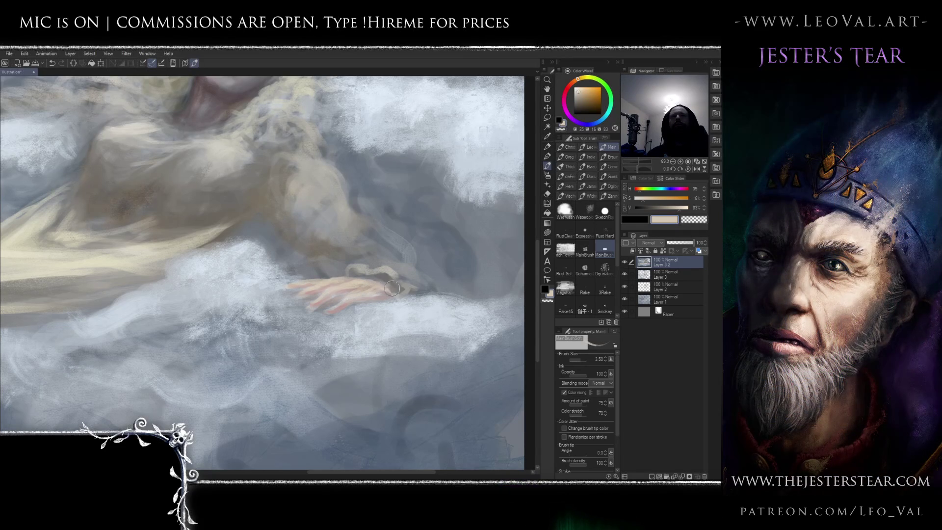
left_click(388, 301, "alt")
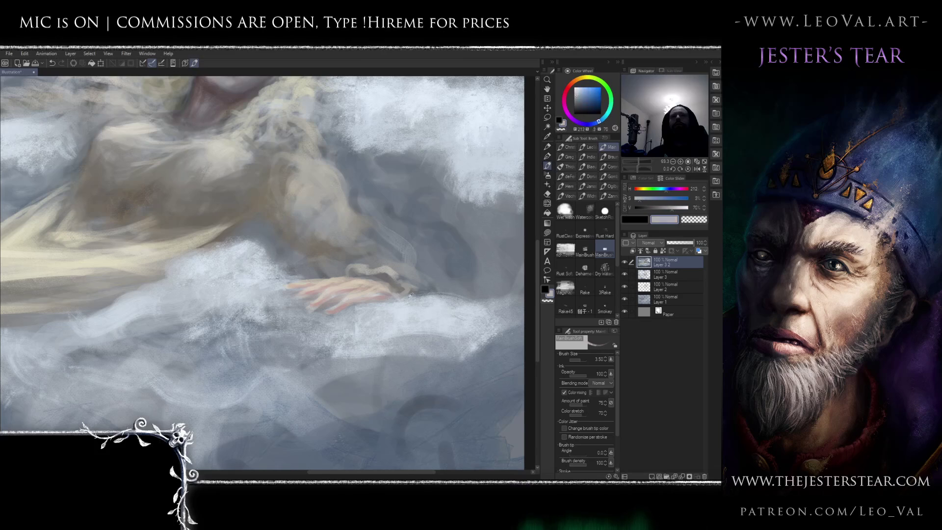
key("bracketright")
mouse_move(409, 300)
left_mouse_down()
mouse_move(395, 300)
mouse_move(430, 297)
left_mouse_up()
scroll(429, 297, "down", 5)
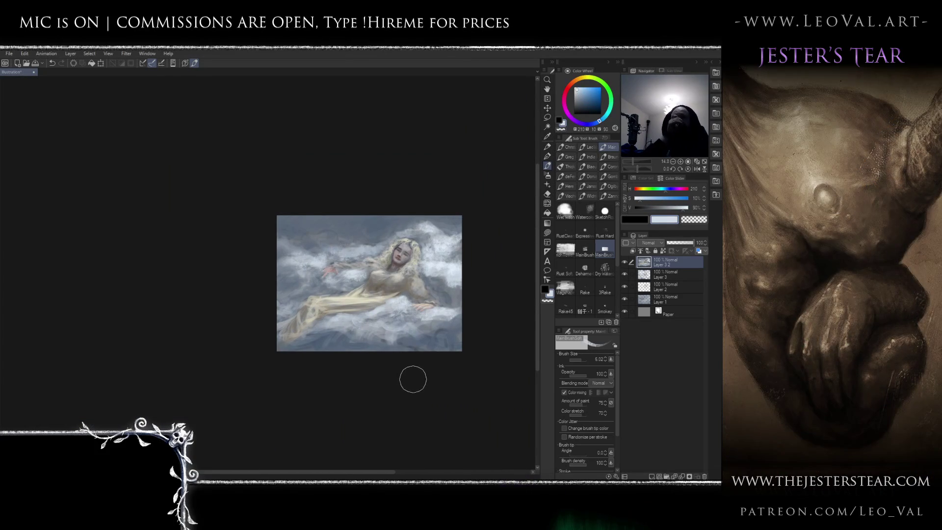
Set the brush to about 9, sample the hand's light pink, then reduce the brush size.
scroll(441, 313, "up", 3)
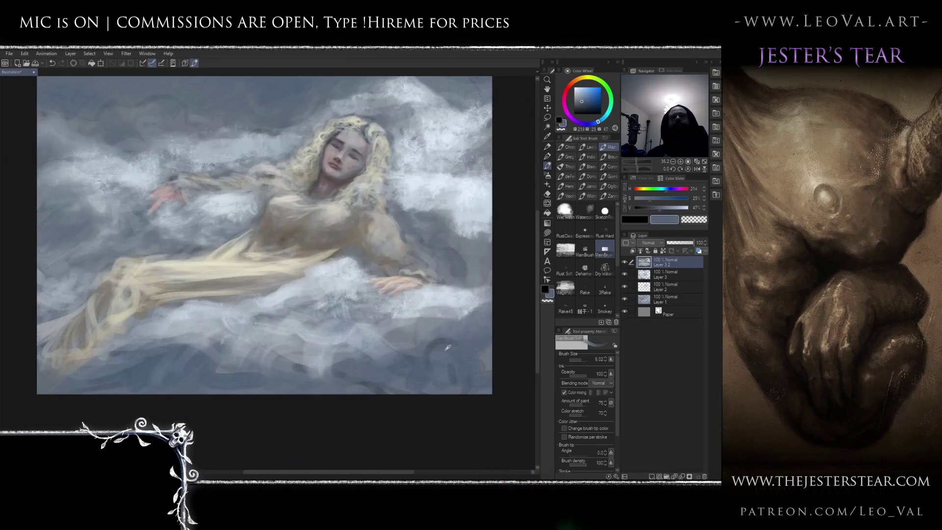
scroll(410, 285, "up", 3)
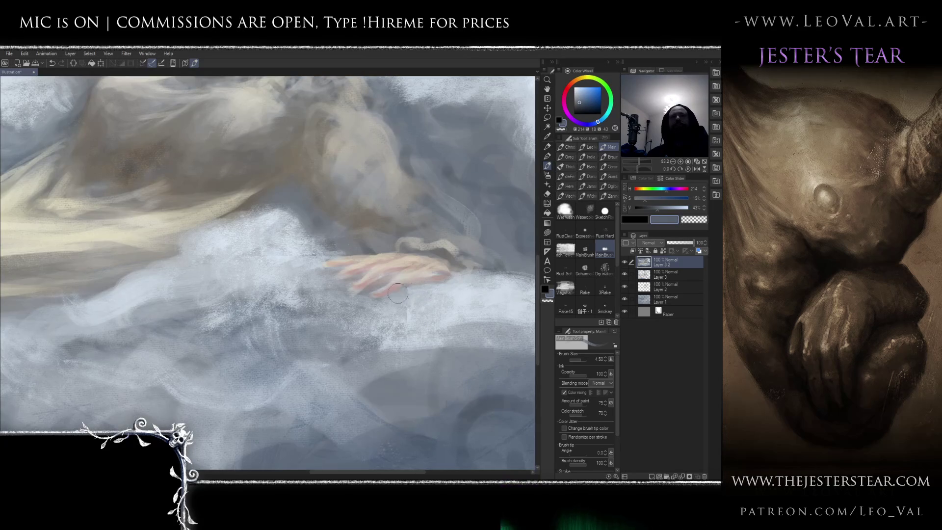
left_click_drag(399, 294, 363, 297)
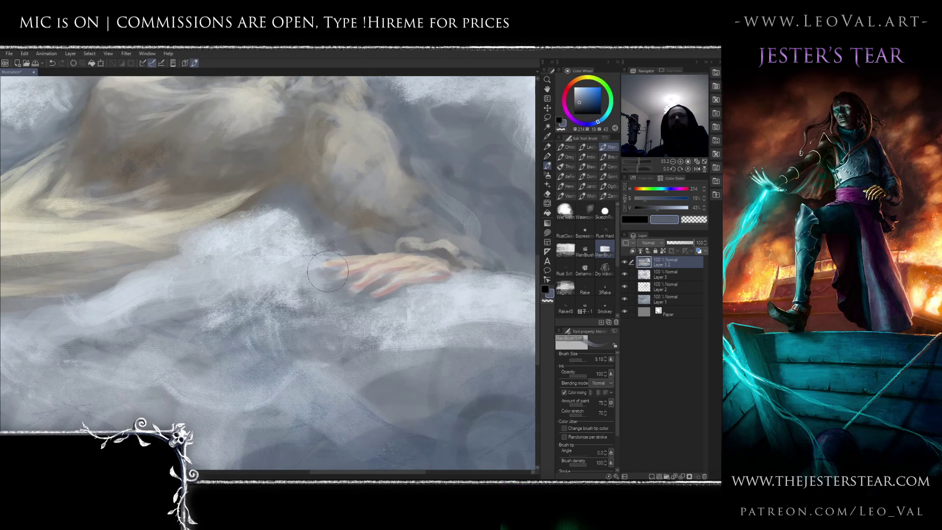
scroll(318, 263, "down", 5)
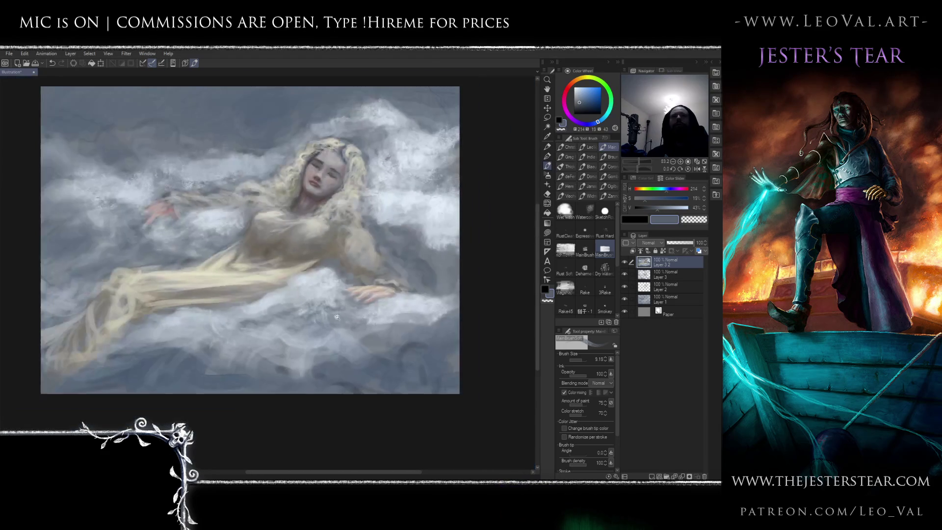
scroll(406, 308, "up", 4)
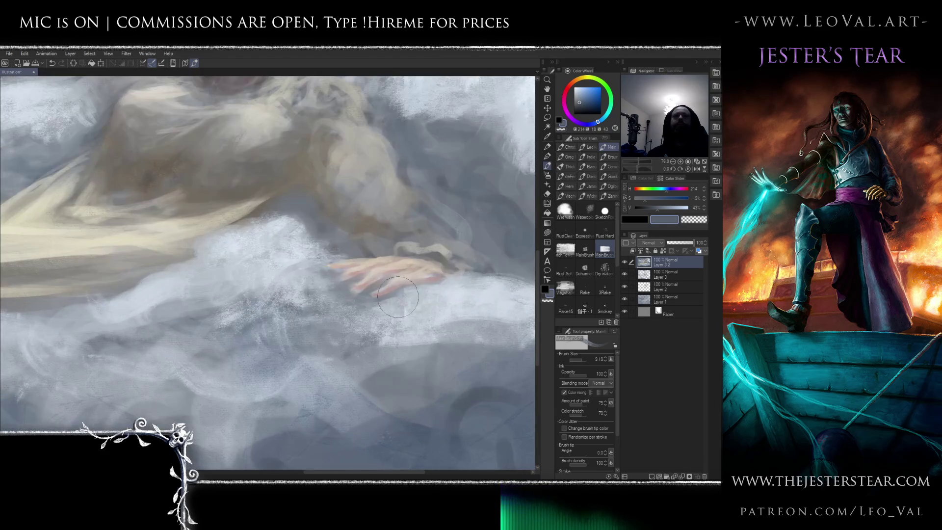
left_click(435, 276, "alt")
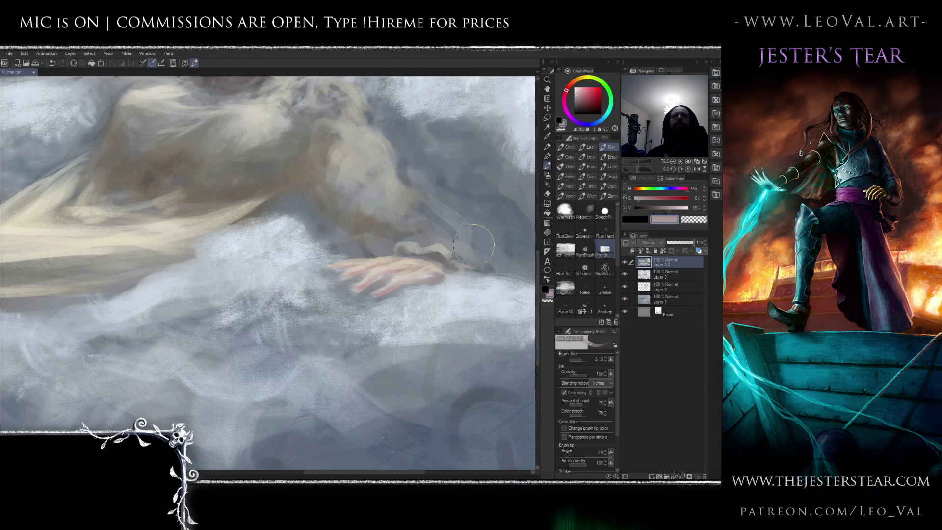
key("bracketleft")
key("bracketleft")
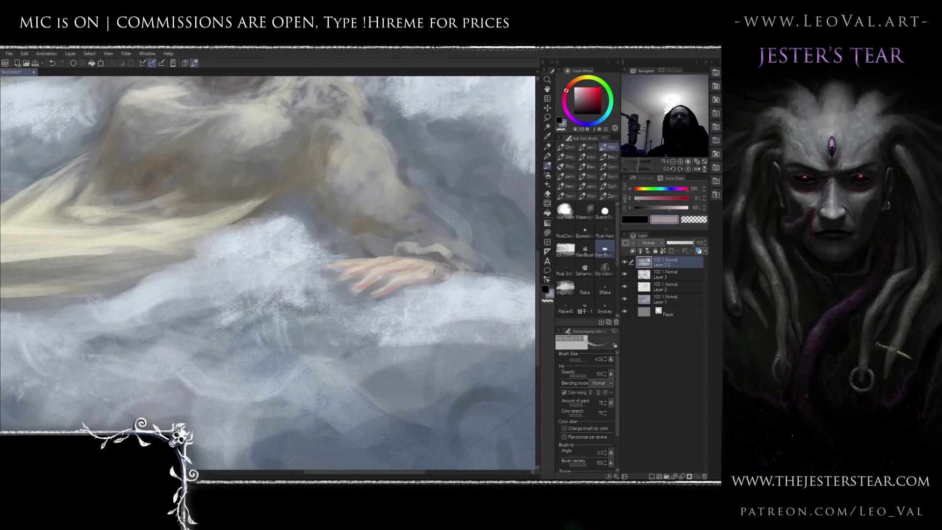
Zoom out to review the whole painting, zoom back in on the face, and pick the Lasso tool.
scroll(430, 312, "down", 4)
scroll(397, 334, "down", 2)
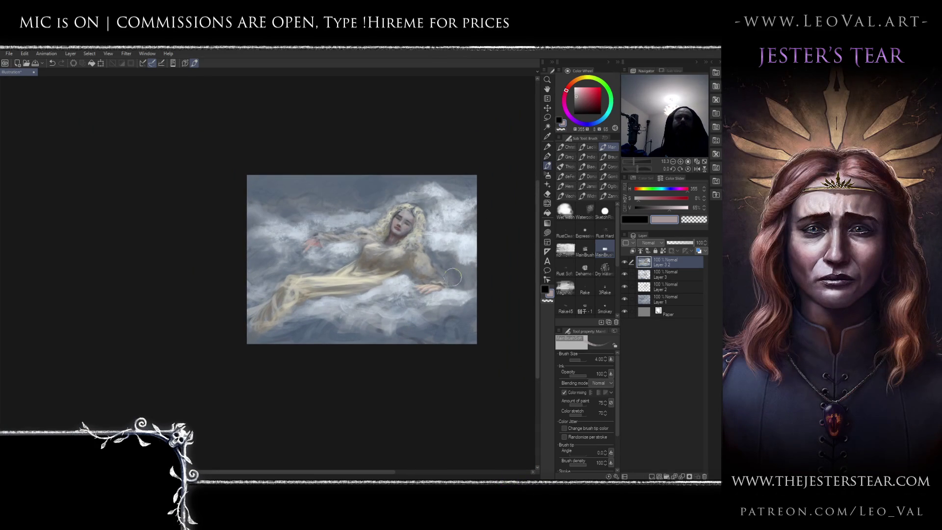
scroll(405, 226, "up", 5)
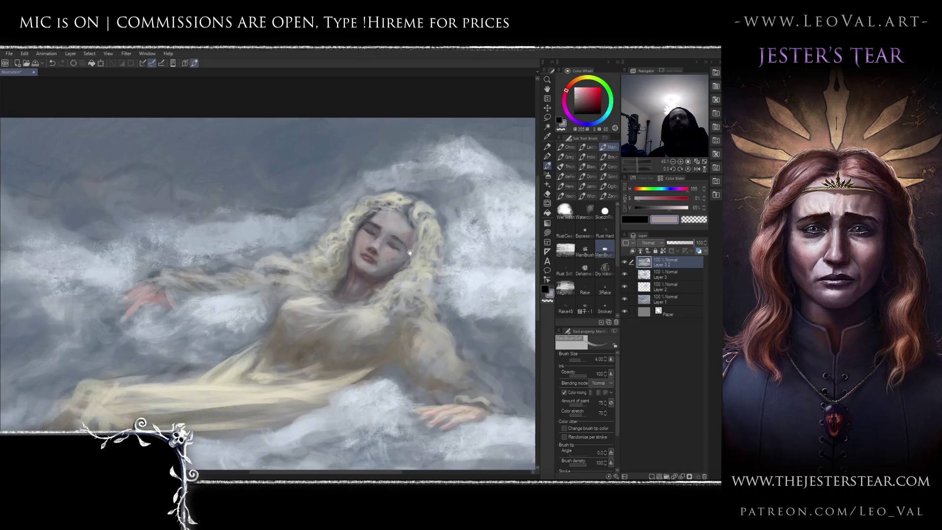
key("m")
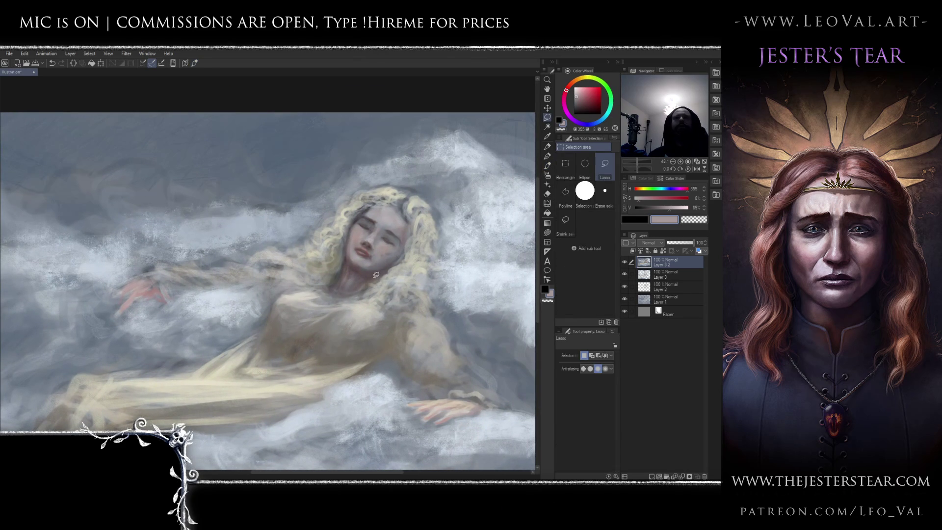
Lasso the woman's head and hair and paste a copy onto a new layer.
mouse_move(310, 239)
left_mouse_down()
mouse_move(328, 209)
mouse_move(388, 182)
mouse_move(425, 189)
mouse_move(439, 258)
mouse_move(428, 283)
mouse_move(377, 278)
left_mouse_up()
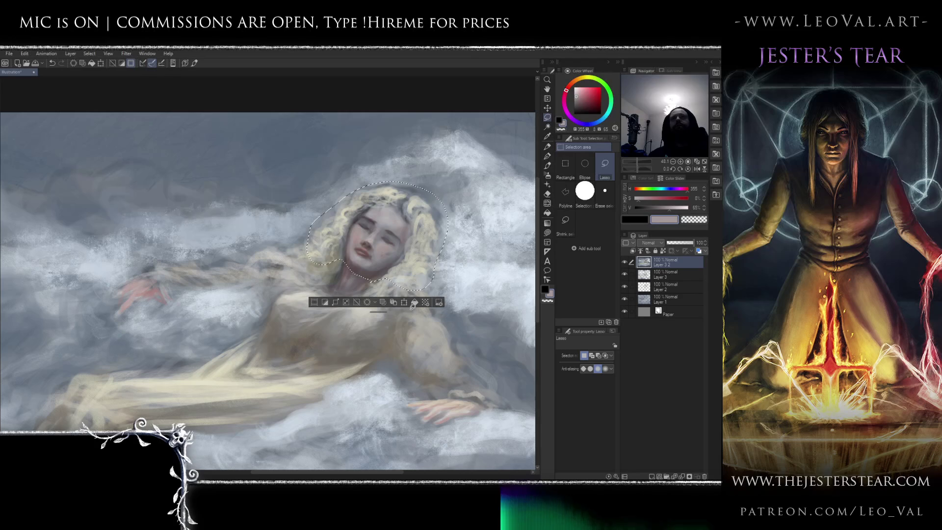
key("ctrl+c")
key("ctrl+v")
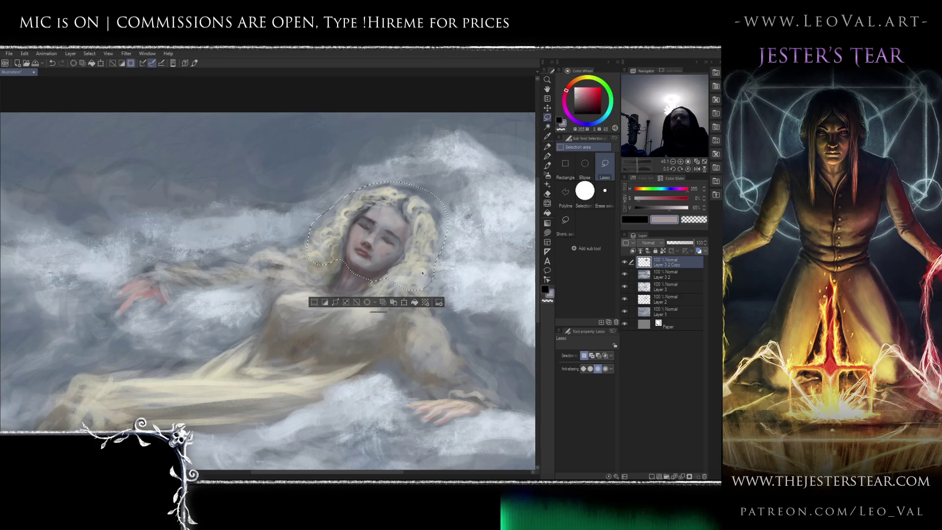
Rotate the pasted head about 5.6° clockwise with Ctrl+T and apply the transform.
key("ctrl+t")
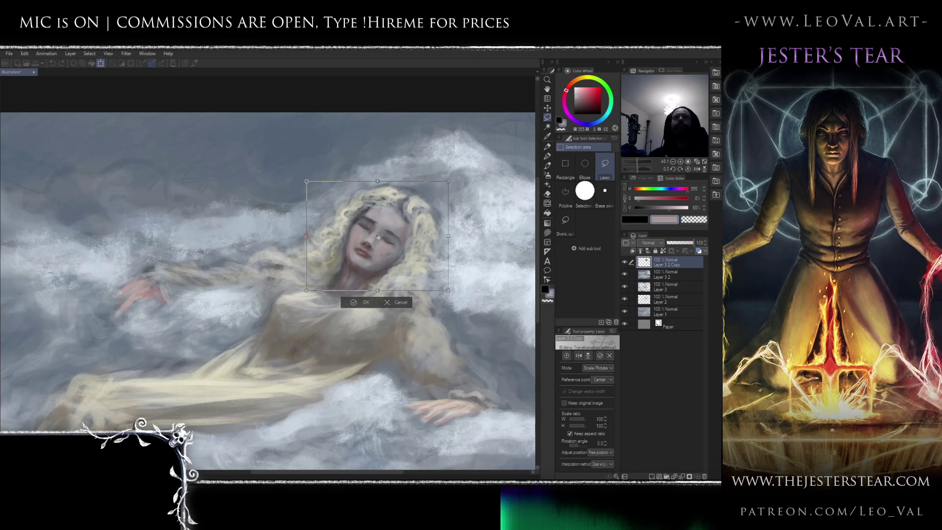
left_click_drag(494, 161, 496, 170)
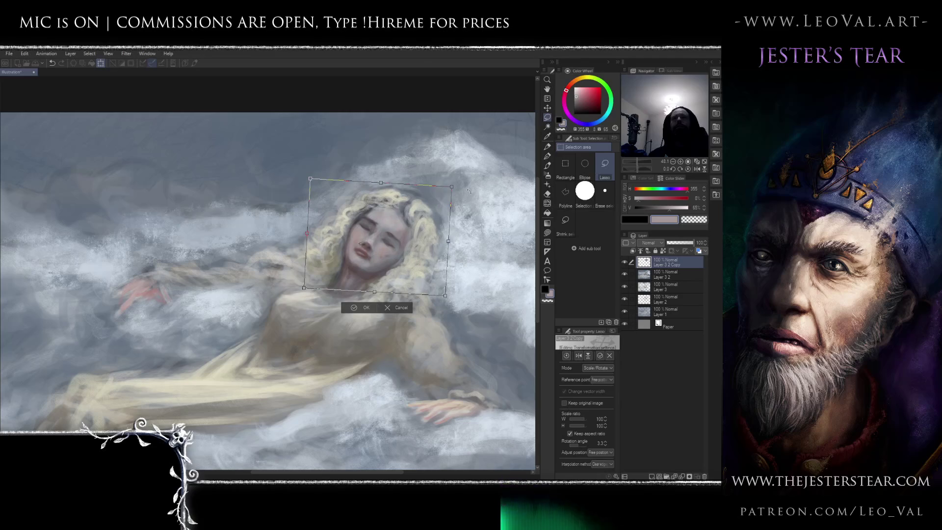
left_click_drag(483, 183, 488, 195)
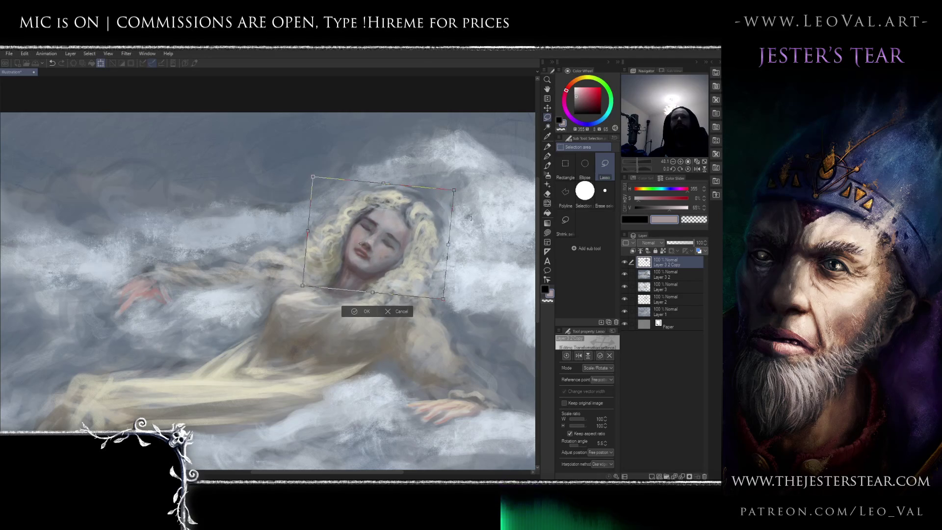
key("Return")
scroll(464, 230, "down", 3)
scroll(433, 277, "up", 3)
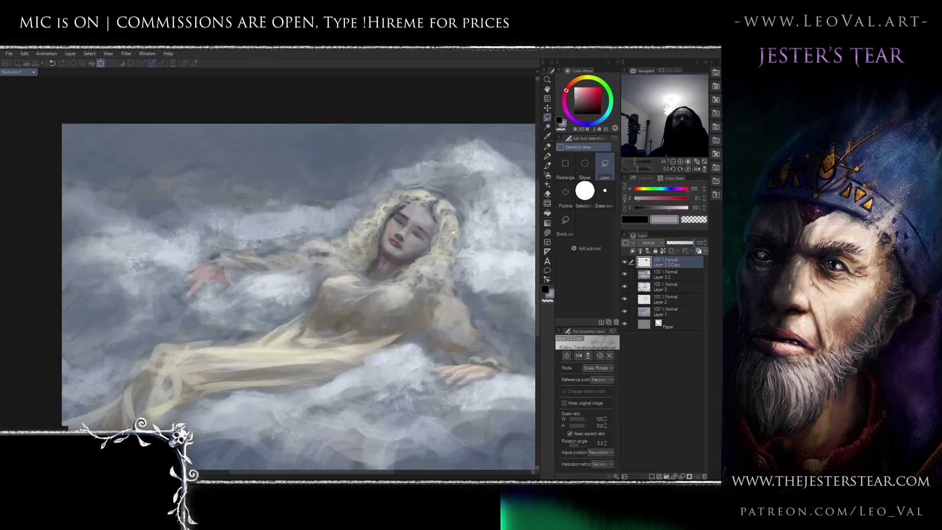
left_click_drag(478, 190, 484, 192)
key("Return")
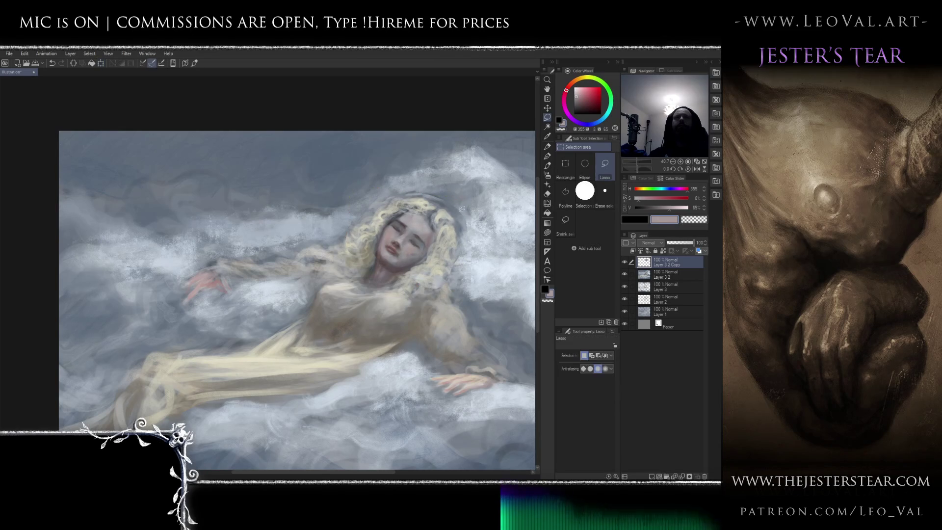
Select the Kneaded eraser, undo an accidental merge, and toggle the head copy's visibility to compare.
key("e")
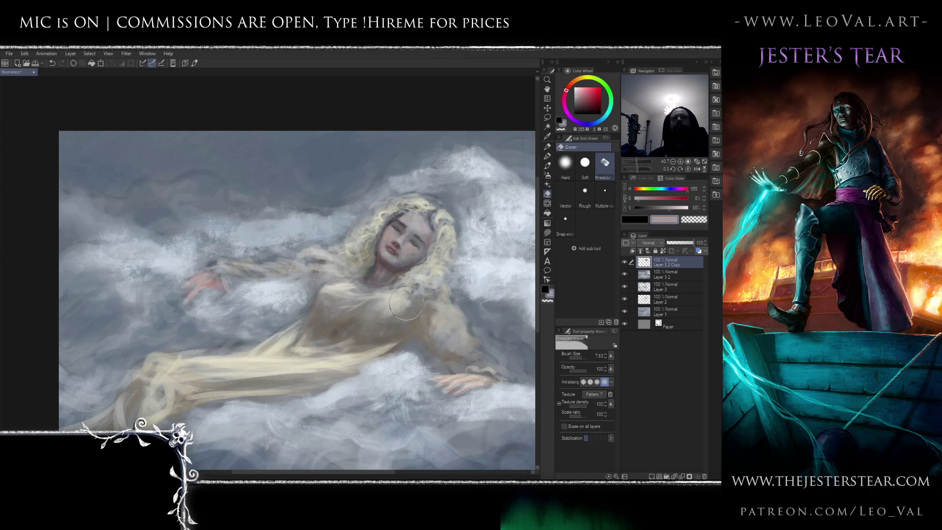
key("ctrl+e")
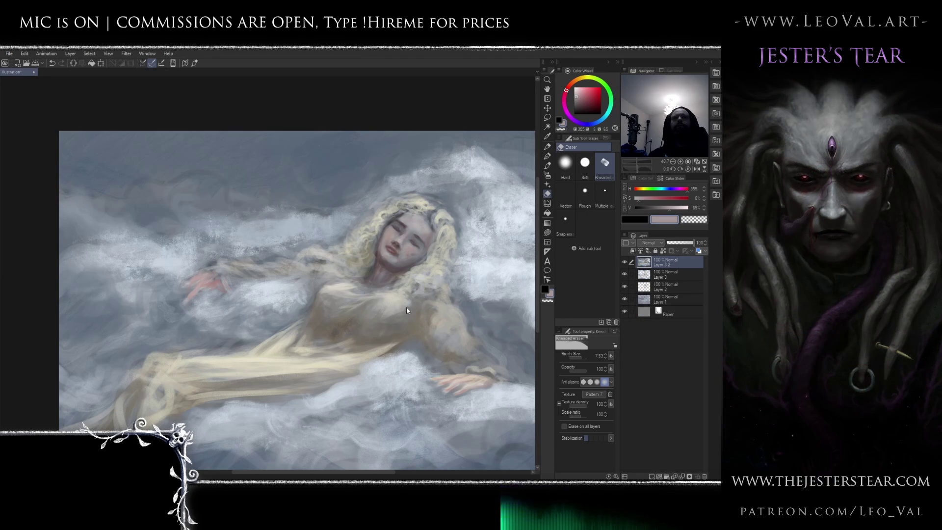
key("ctrl+z")
left_click(626, 263)
left_click(624, 262)
Zoom in on the face and soften the neck and chin shading with the Kneaded eraser.
left_click_drag(444, 316, 382, 243)
scroll(382, 242, "up", 3)
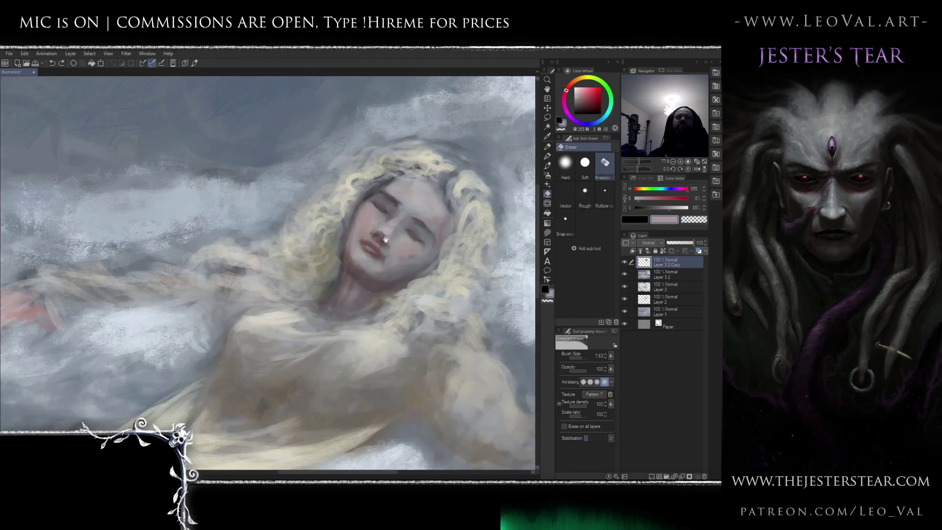
key("b")
scroll(353, 272, "up", 3)
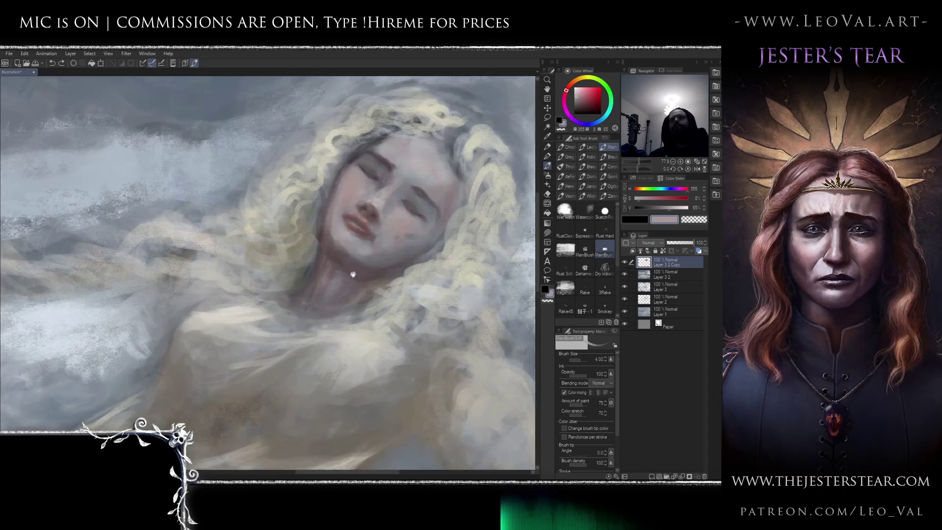
left_click(339, 274, "alt")
left_click(324, 264, "alt")
key("e")
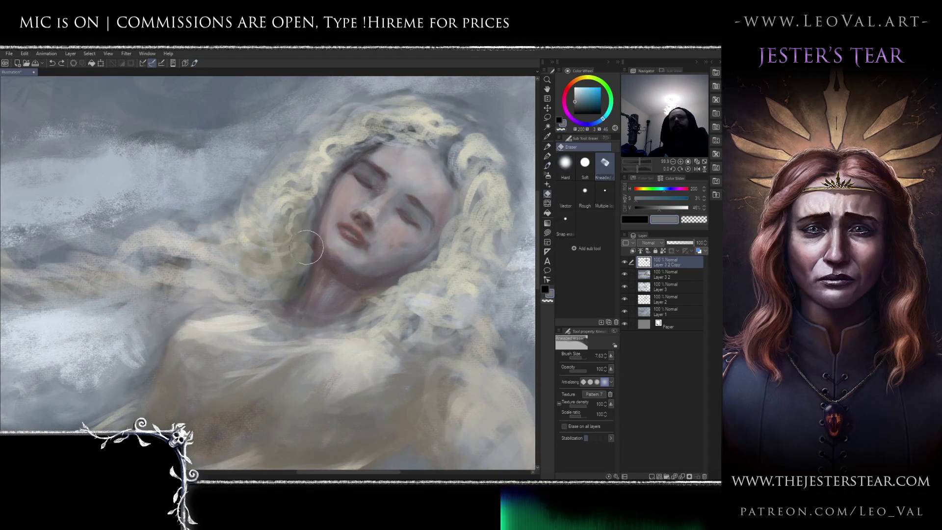
mouse_move(312, 248)
left_mouse_down()
mouse_move(343, 285)
mouse_move(368, 293)
mouse_move(347, 286)
mouse_move(375, 287)
mouse_move(384, 267)
mouse_move(432, 248)
mouse_move(374, 257)
mouse_move(409, 231)
left_mouse_up()
key("b")
Sample a paler pink skin tone and repaint the left eye and cheek lighter.
left_click(409, 231, "alt")
left_click(439, 232, "alt")
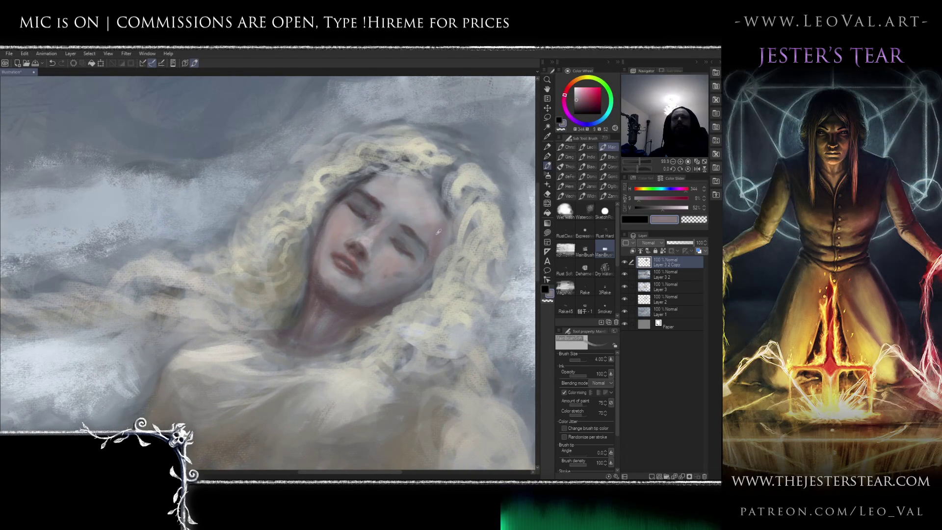
key("bracketleft")
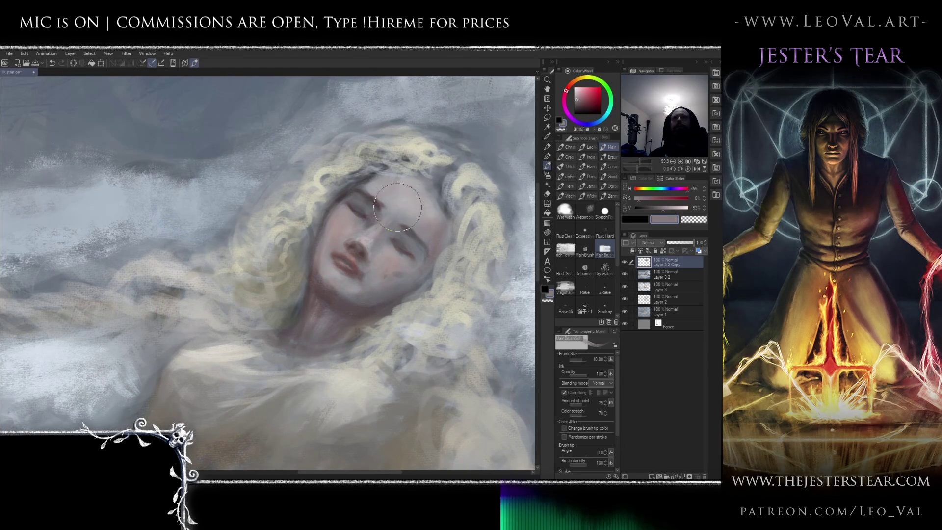
key("bracketleft")
key("bracketleft")
key("bracketleft")
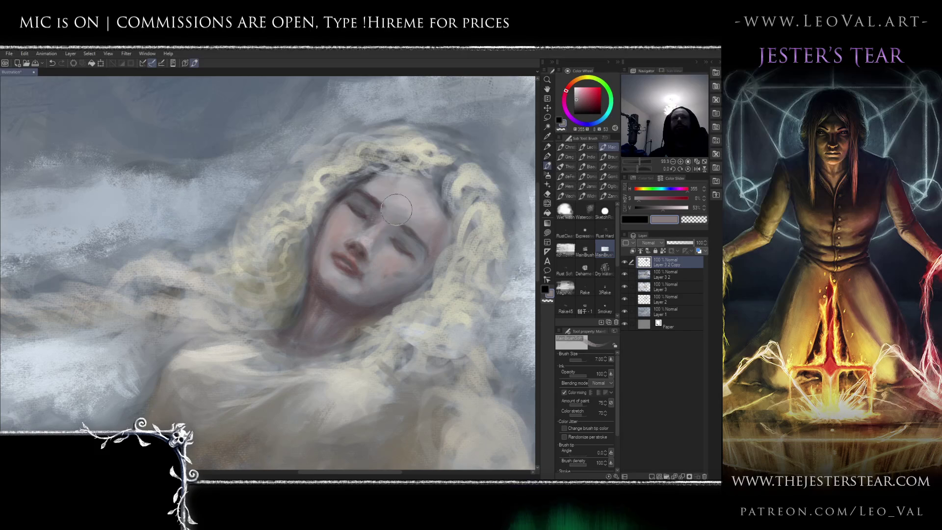
left_click(441, 238, "alt")
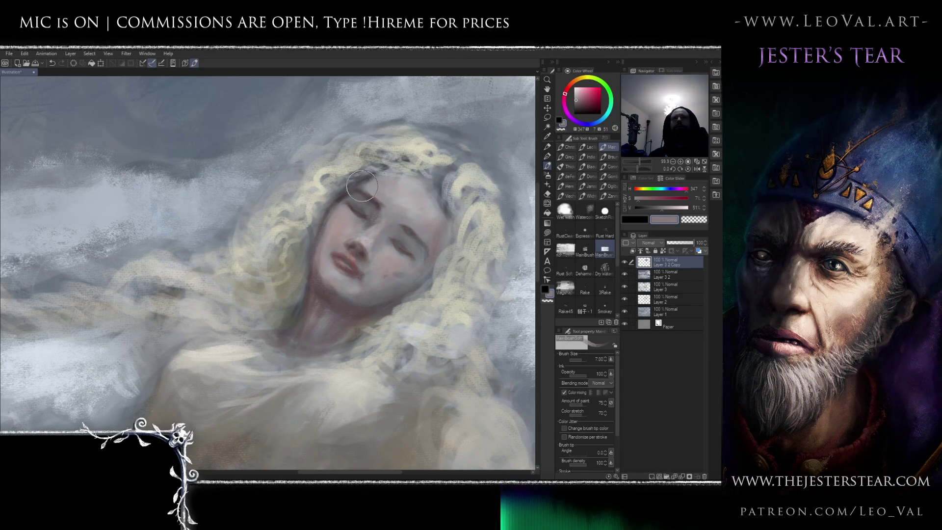
mouse_move(348, 198)
left_mouse_down()
mouse_move(339, 211)
mouse_move(344, 224)
left_mouse_up()
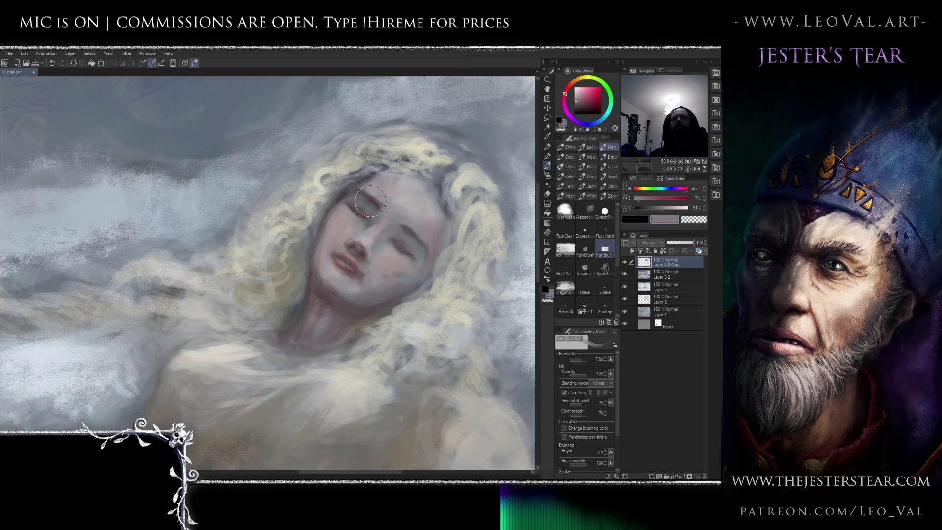
Darken the left eyelid with a reddish shadow, then refine it with small peach-pink strokes.
left_click(381, 219, "alt")
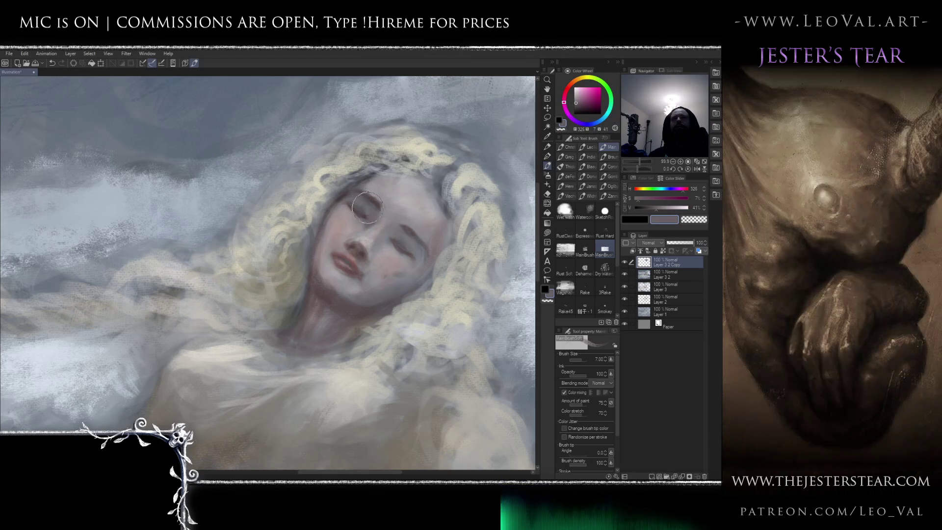
left_click(378, 202, "alt")
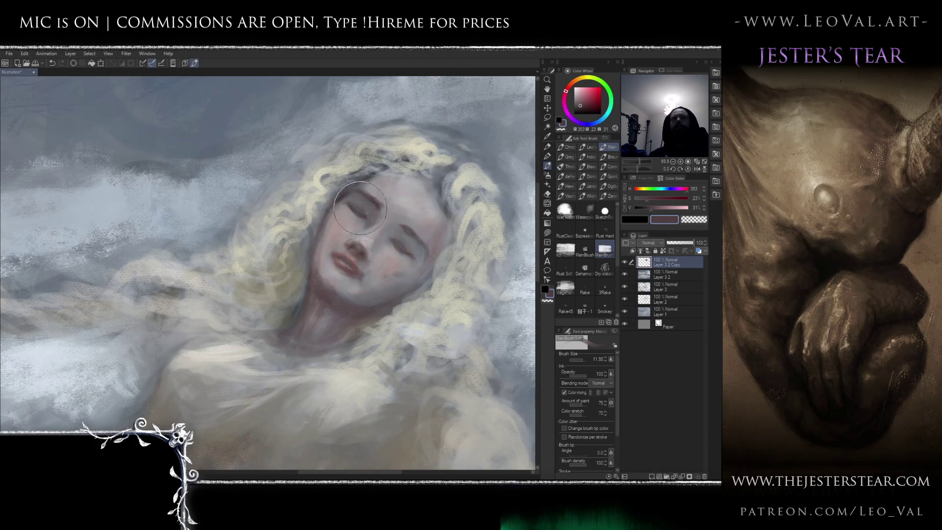
mouse_move(361, 199)
left_mouse_down()
mouse_move(345, 203)
mouse_move(351, 212)
left_mouse_up()
left_click(345, 202, "alt")
key("bracketleft")
key("bracketleft")
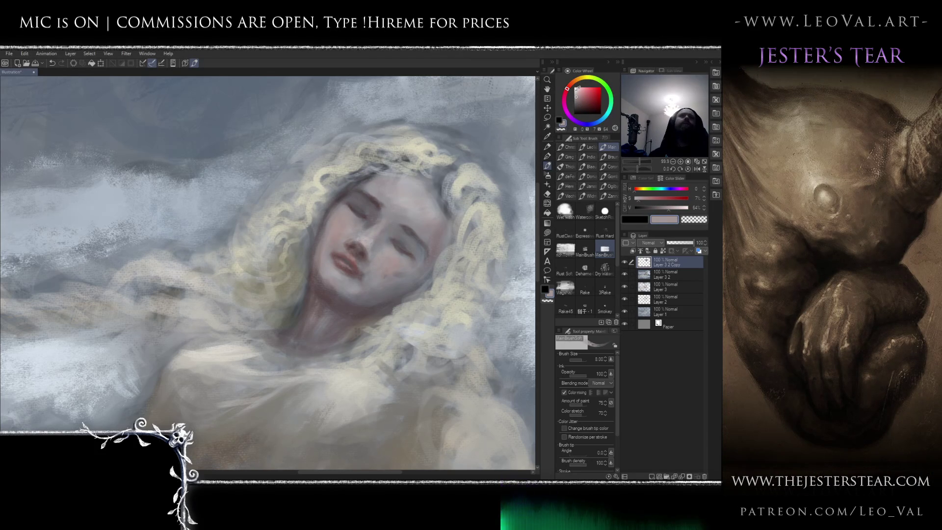
left_click(579, 89)
left_click(571, 84)
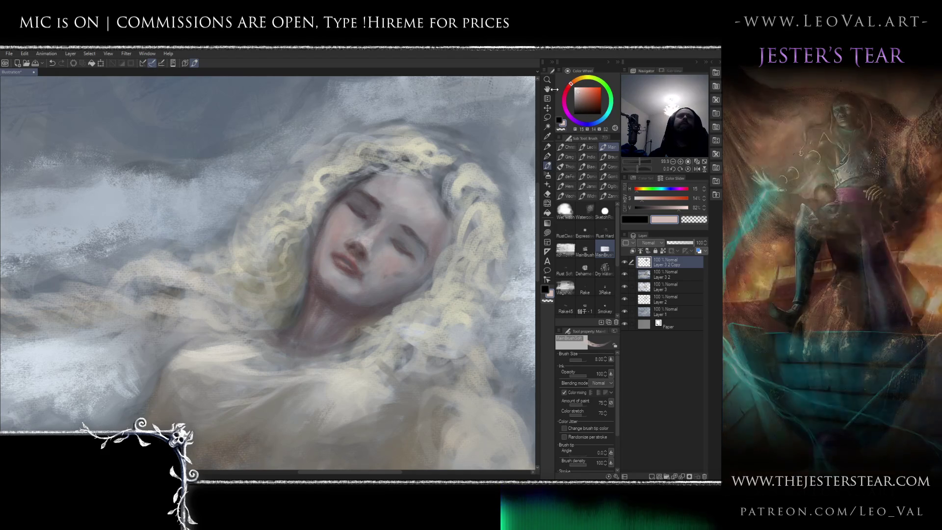
key("bracketleft")
key("bracketleft")
key("bracketleft")
left_click_drag(343, 203, 336, 235)
Add pink warmth to the right cheek with a slightly larger brush.
key("bracketleft")
key("bracketleft")
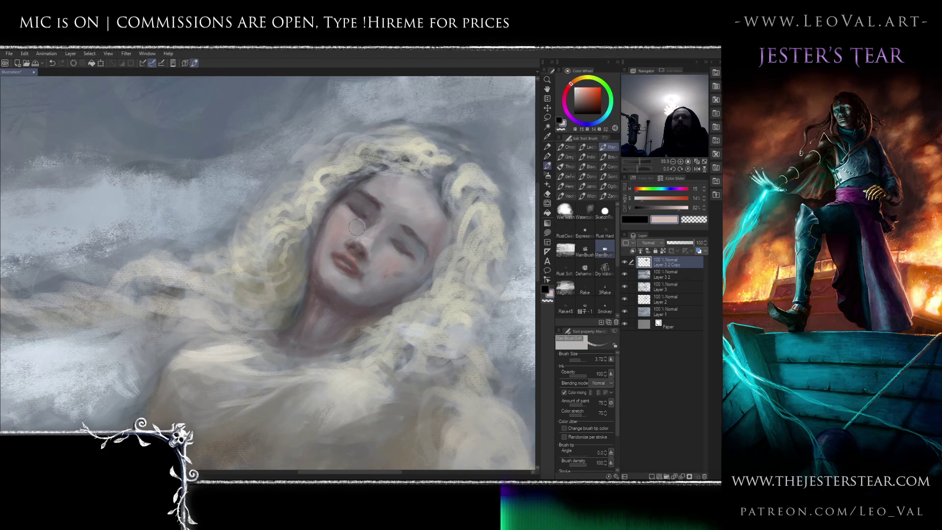
key("bracketright")
key("bracketright")
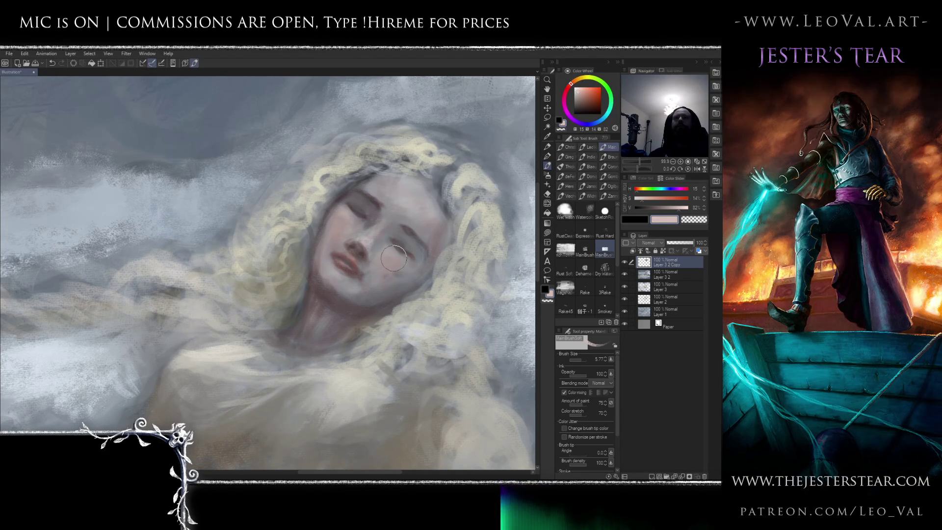
mouse_move(394, 252)
left_mouse_down()
mouse_move(407, 259)
mouse_move(399, 266)
left_mouse_up()
key("bracketleft")
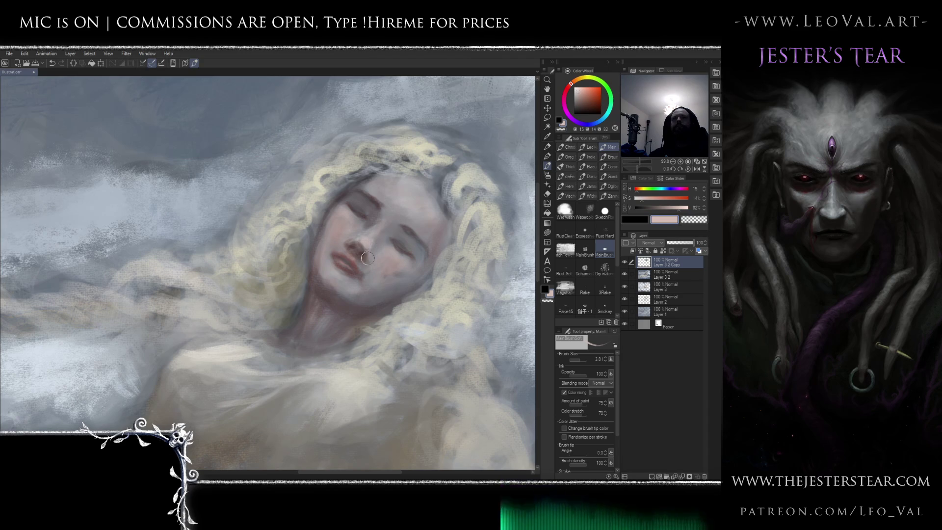
key("bracketright")
key("bracketright")
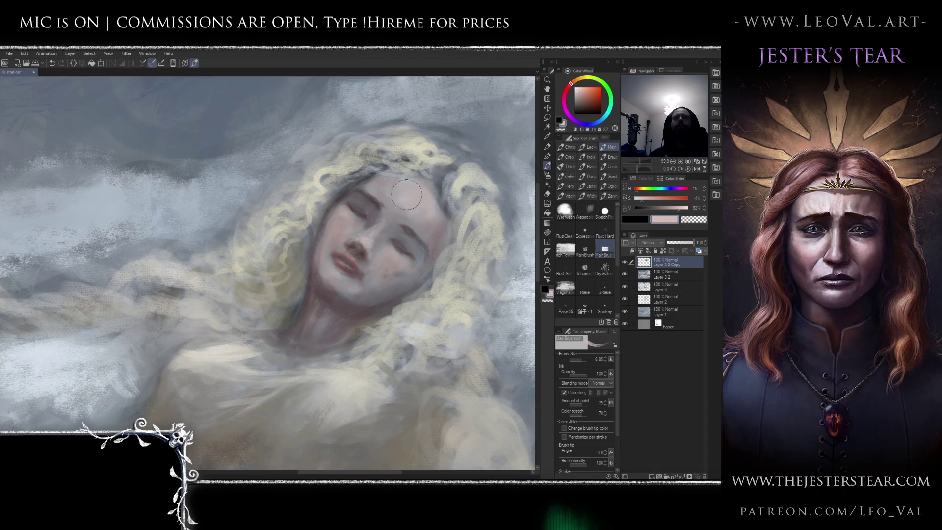
scroll(399, 181, "down", 5)
scroll(399, 207, "up", 4)
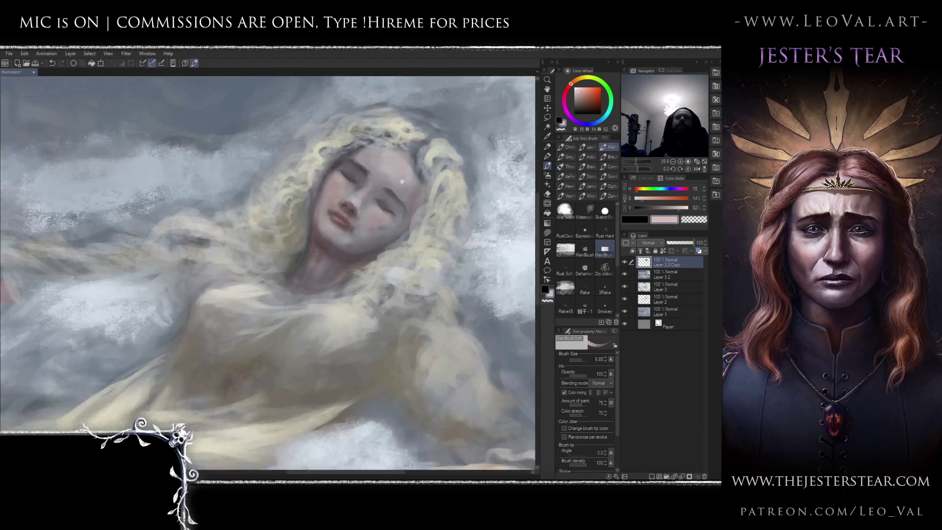
Pan and straighten the view to frame the face, then switch to Liquify with J.
scroll(399, 207, "down", 5)
scroll(165, 362, "up", 6)
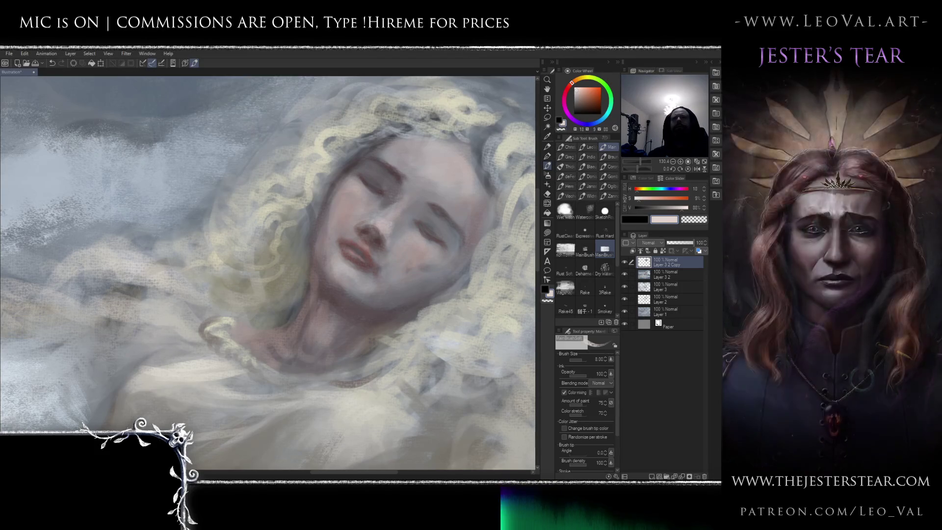
left_click_drag(358, 279, 348, 269)
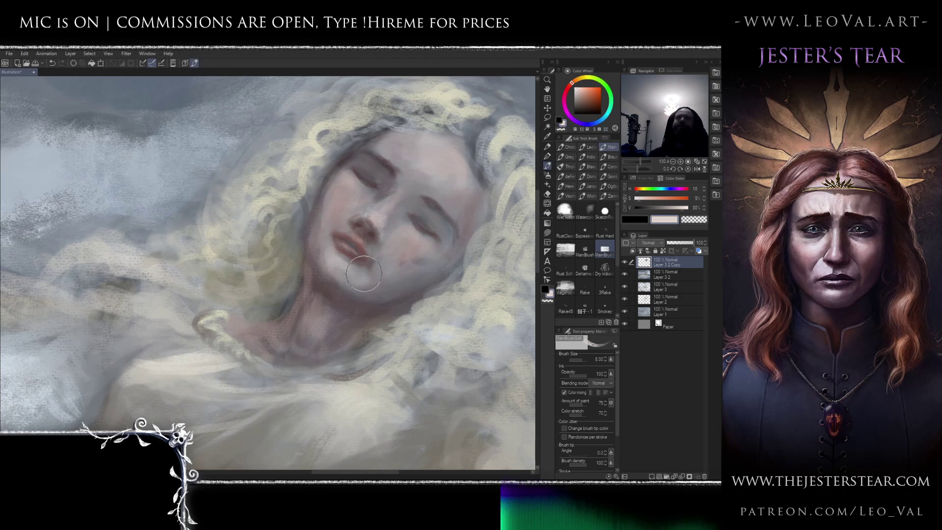
left_click_drag(363, 255, 375, 164)
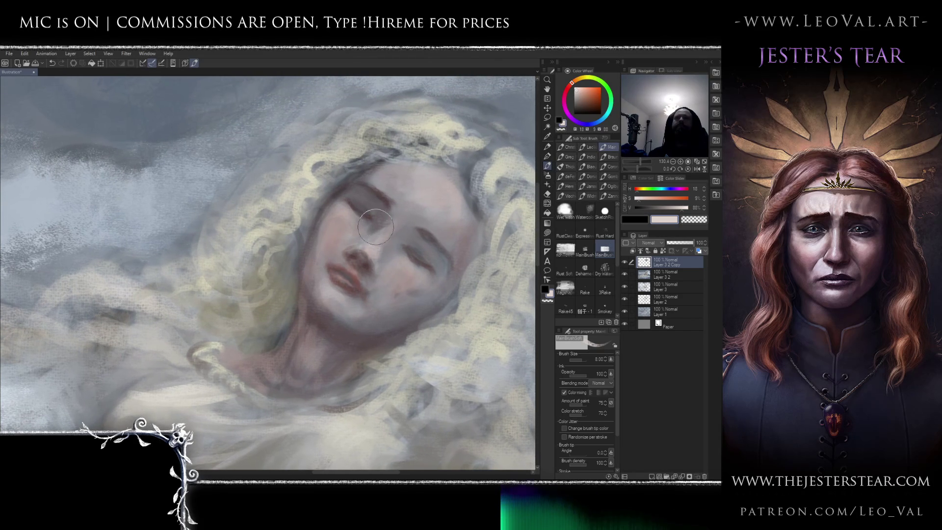
key("j")
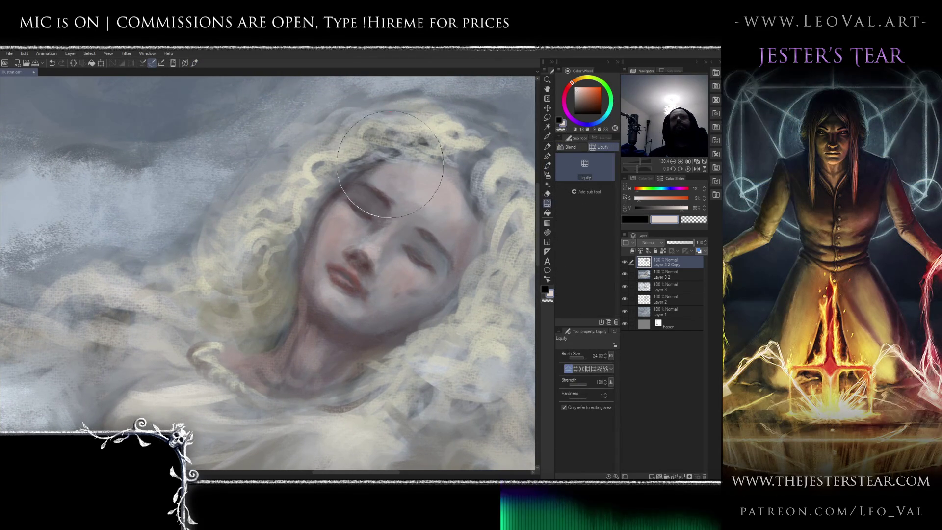
Liquify at size 15 to push hair off the forehead and reshape the chin and jaw.
key("bracketleft")
key("bracketleft")
key("bracketleft")
mouse_move(341, 179)
left_mouse_down()
mouse_move(343, 196)
mouse_move(314, 249)
mouse_move(301, 252)
left_mouse_up()
key("bracketleft")
key("bracketleft")
mouse_move(321, 288)
left_mouse_down()
mouse_move(301, 346)
mouse_move(353, 257)
mouse_move(336, 281)
left_mouse_up()
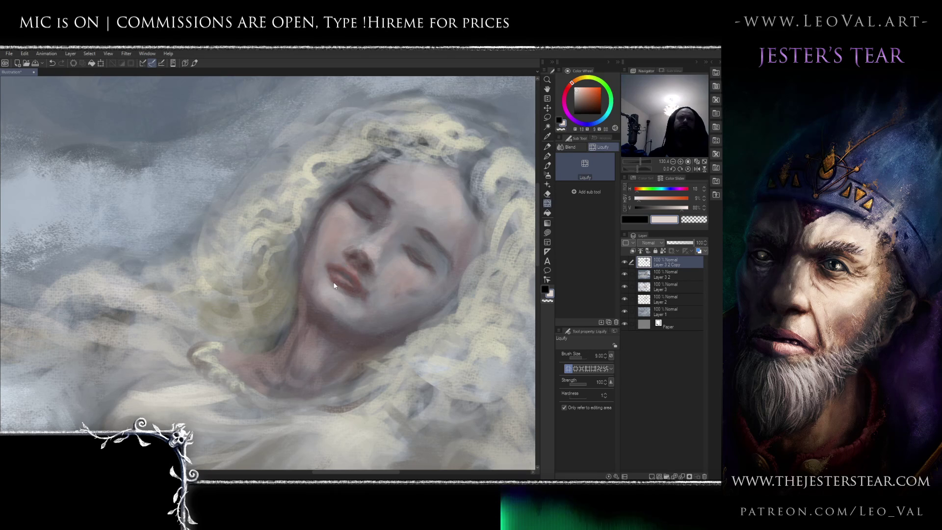
Merge the copied face layer down and set the Liquify brush to 7.5 for the mouth.
key("ctrl+e")
key("ctrl+minus")
key("ctrl+minus")
scroll(335, 271, "down", 5)
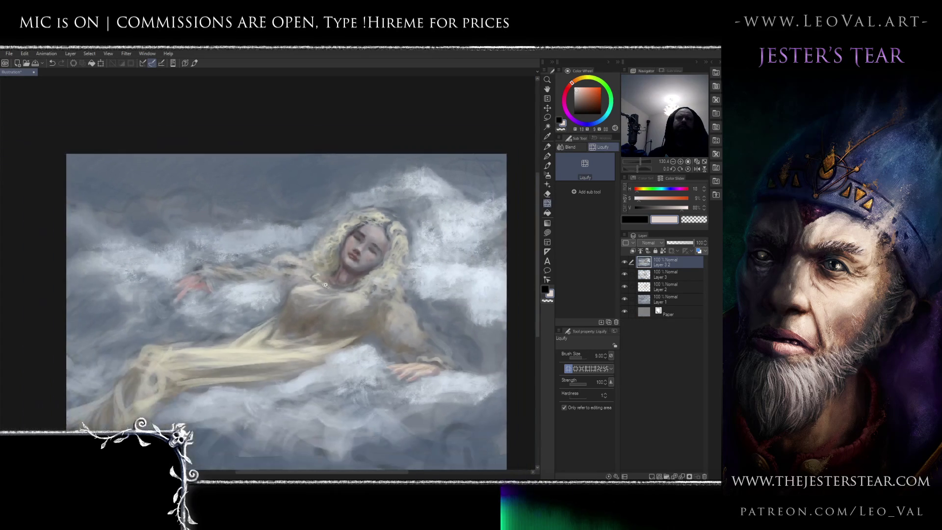
scroll(325, 286, "up", 5)
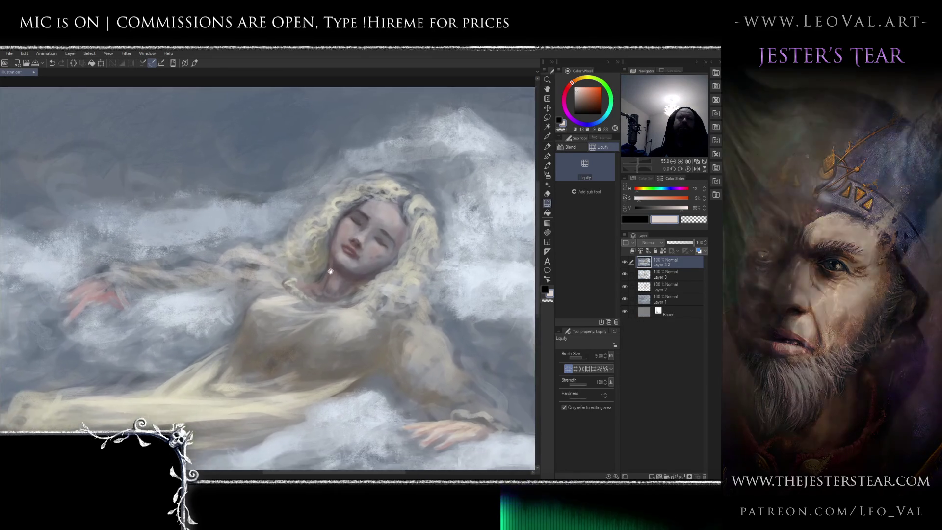
scroll(334, 277, "down", 1)
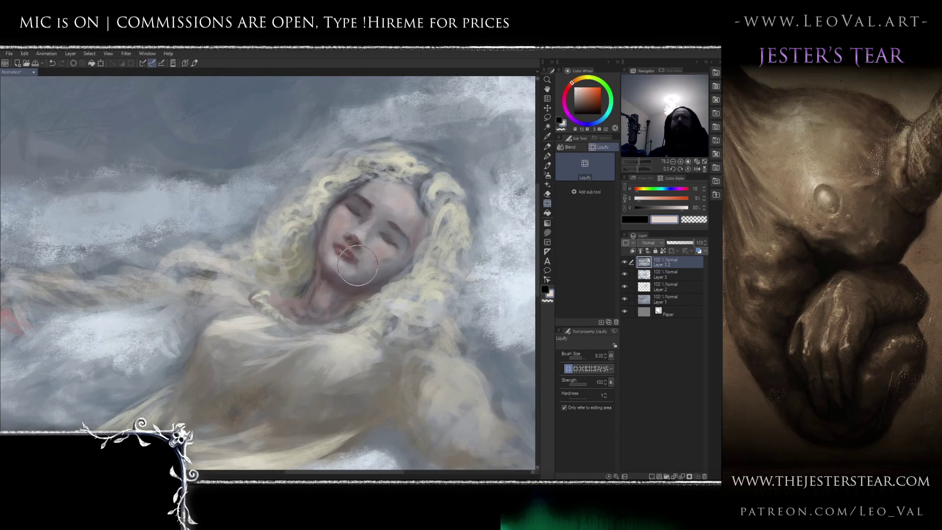
key("bracketleft")
key("bracketleft")
key("bracketleft")
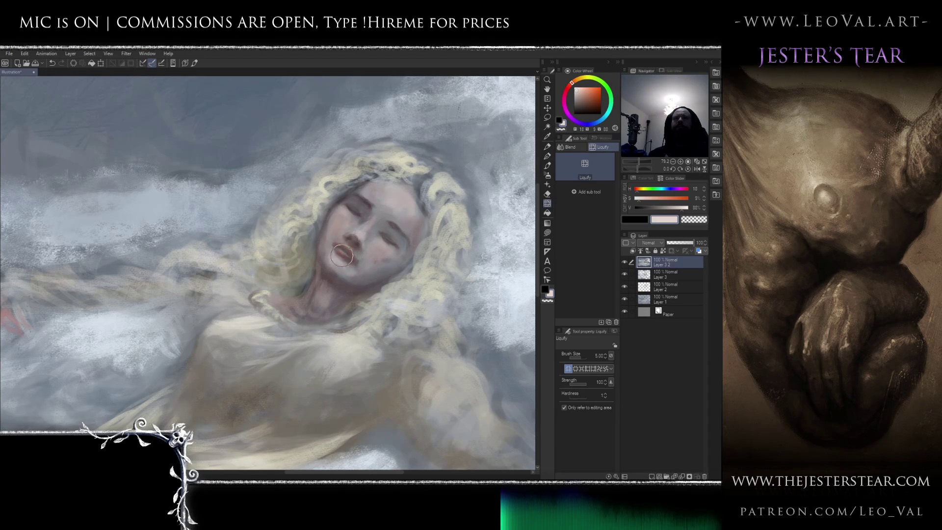
key("bracketright")
key("bracketright")
key("bracketright")
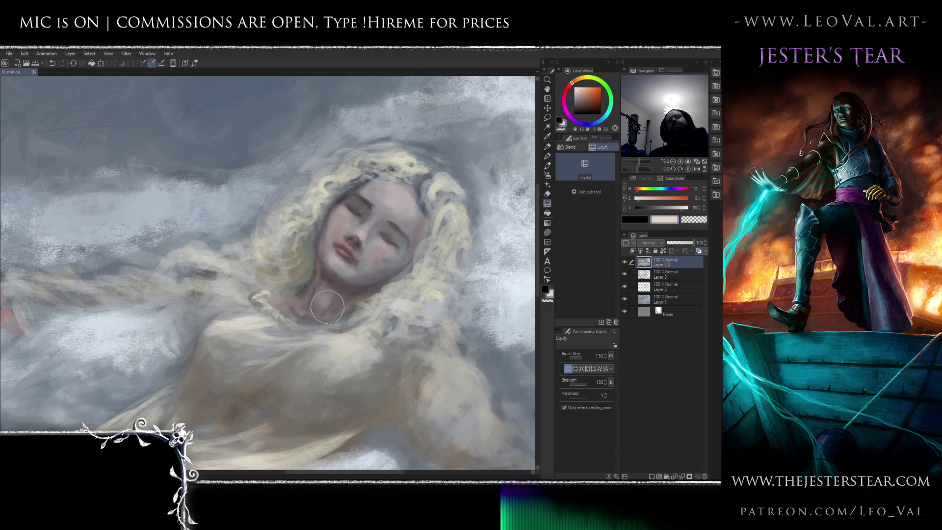
Back on the brush, choose a lighter reddish mauve and set the size to about 11.
key("b")
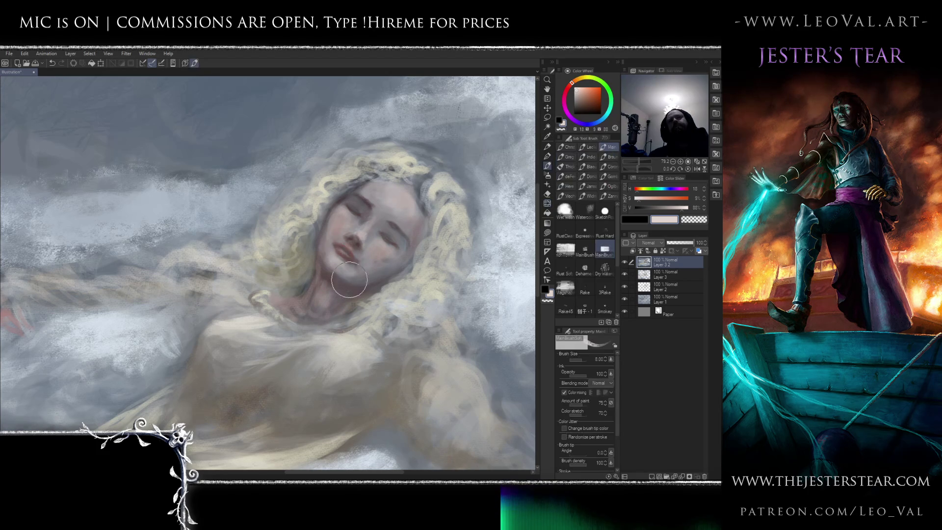
left_click(353, 280, "alt")
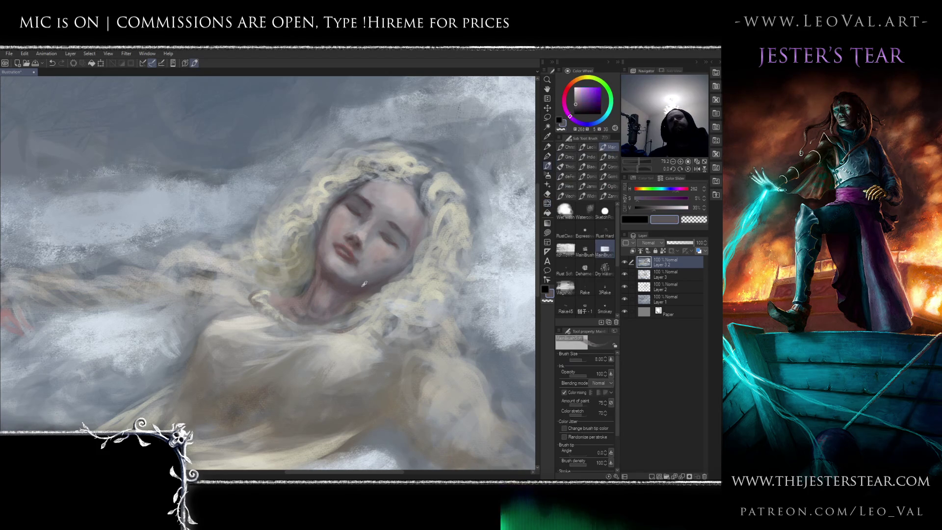
left_click(581, 101)
left_click(568, 93)
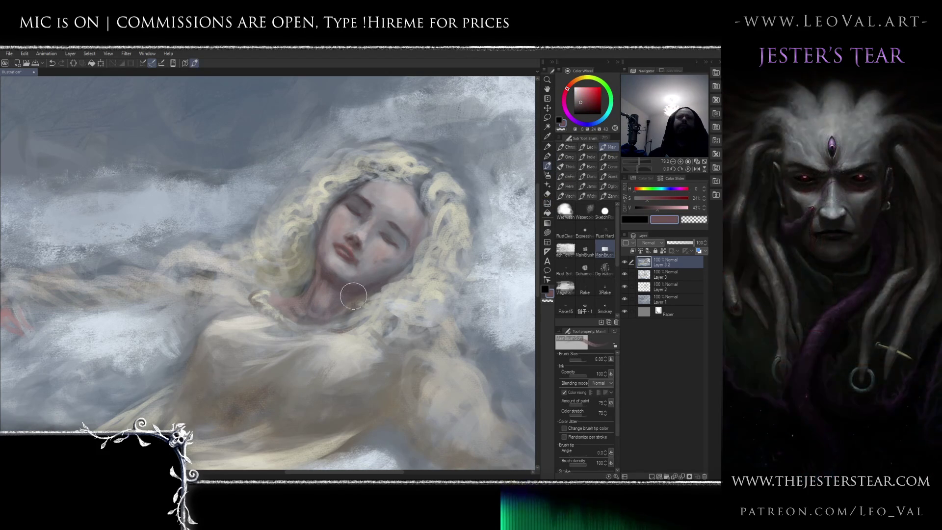
key("bracketleft")
key("bracketleft")
key("bracketleft")
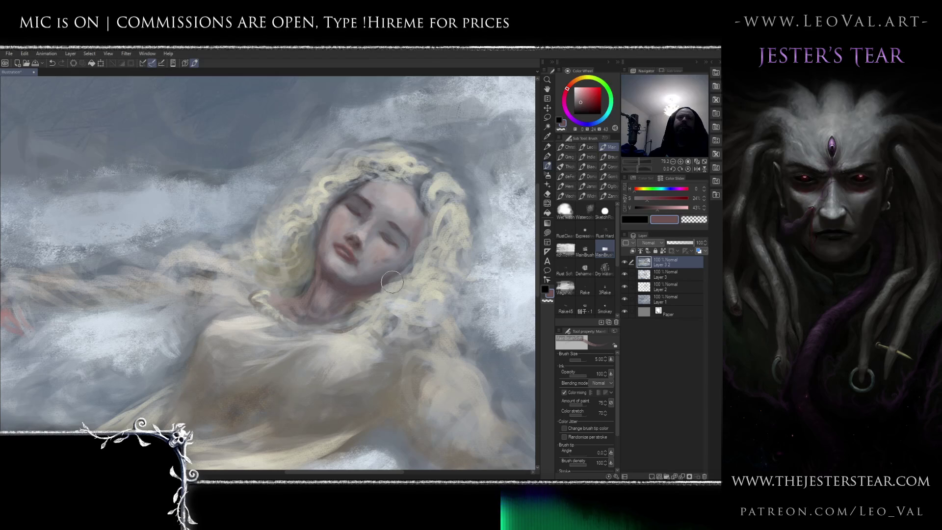
mouse_move(389, 278)
left_mouse_down()
mouse_move(408, 277)
mouse_move(373, 286)
mouse_move(387, 283)
mouse_move(361, 283)
mouse_move(334, 268)
mouse_move(357, 271)
left_mouse_up()
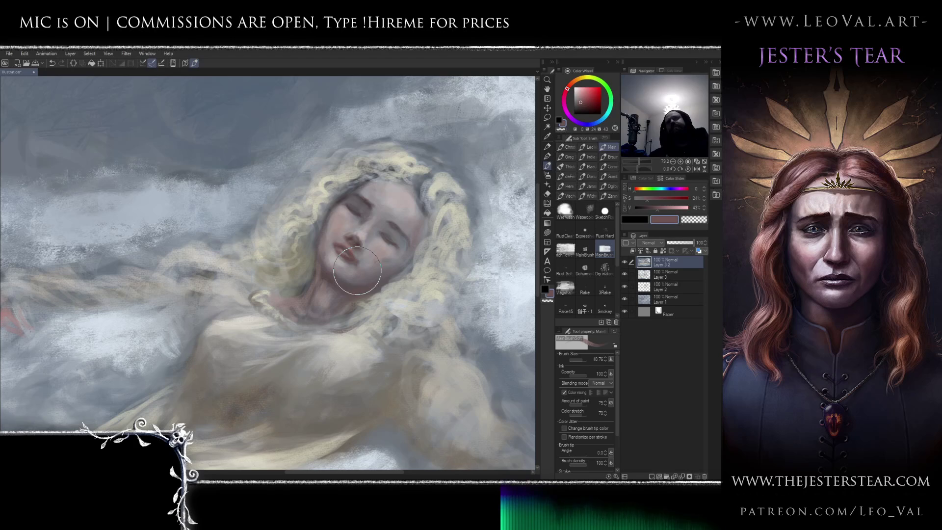
Choose a muted pink skin tone and paint a warm stroke along the hairline.
left_click(327, 187, "alt")
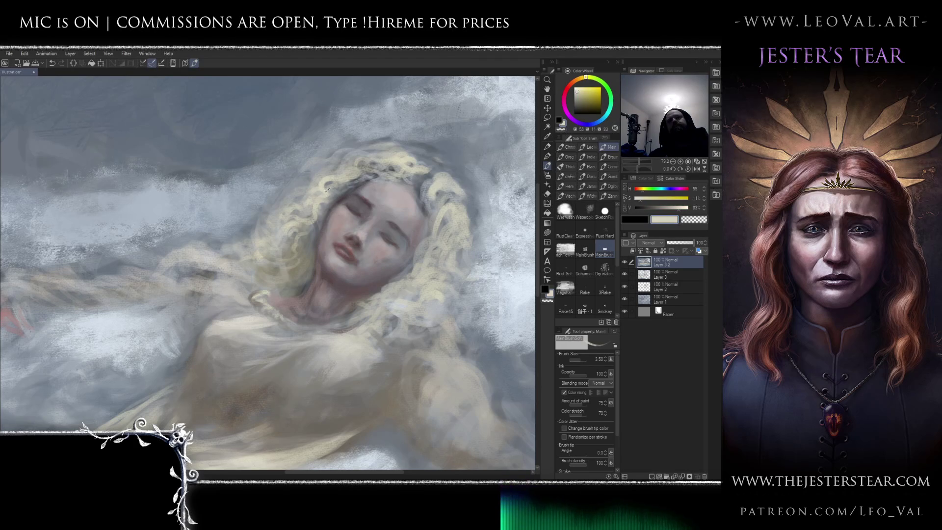
left_click(330, 192, "alt")
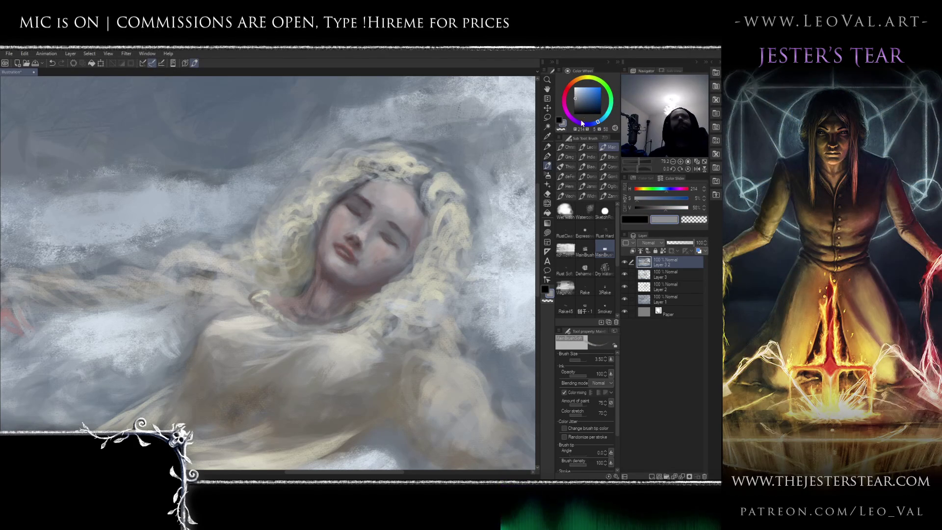
left_click(570, 86)
left_click(581, 97)
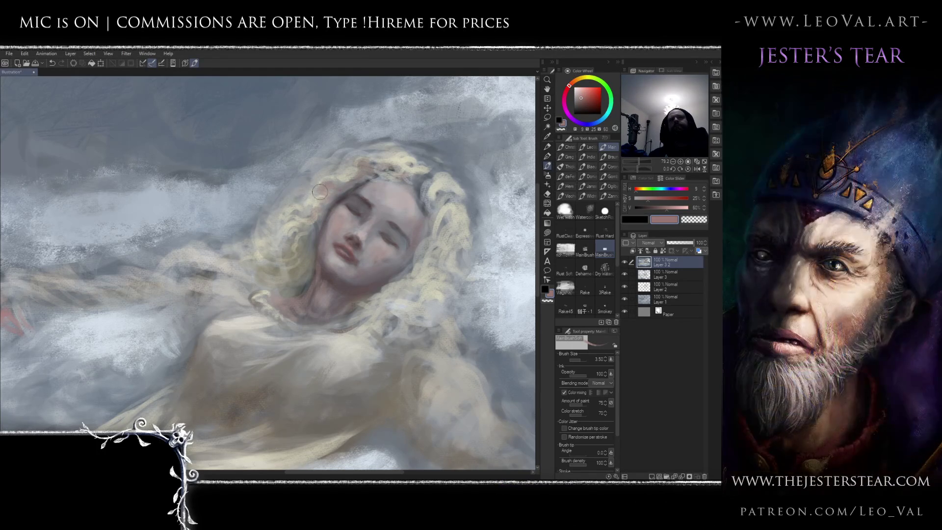
left_click_drag(319, 174, 355, 165)
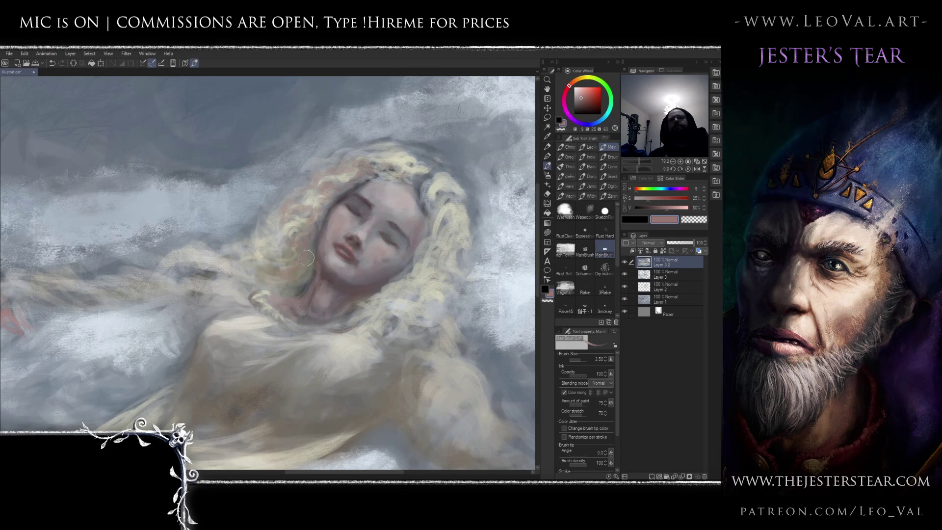
scroll(300, 231, "down", 8)
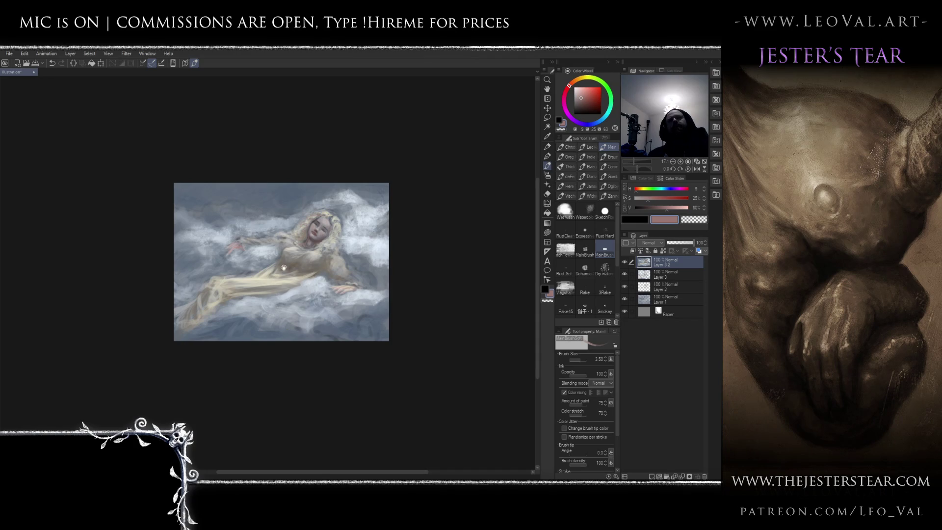
left_click_drag(284, 268, 306, 262)
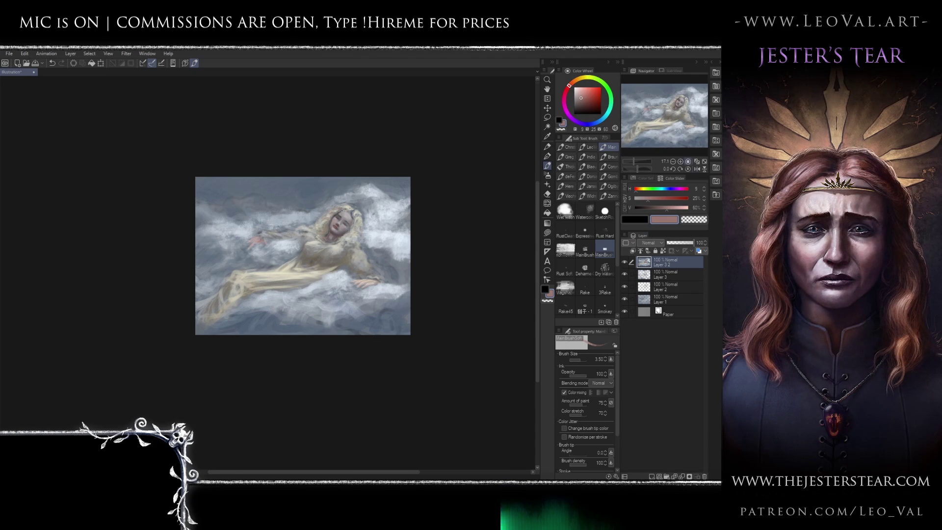
key("ctrl+alt+0")
left_click(697, 162)
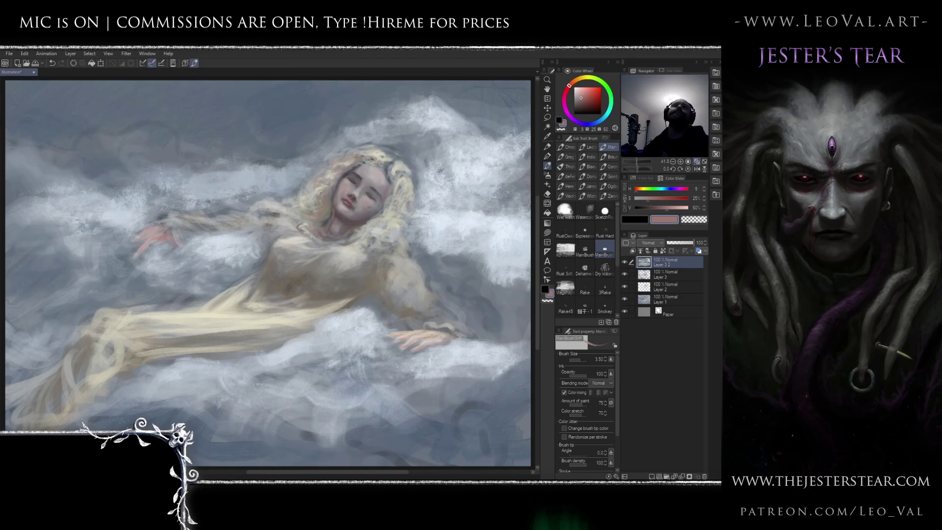
scroll(422, 233, "down", 4)
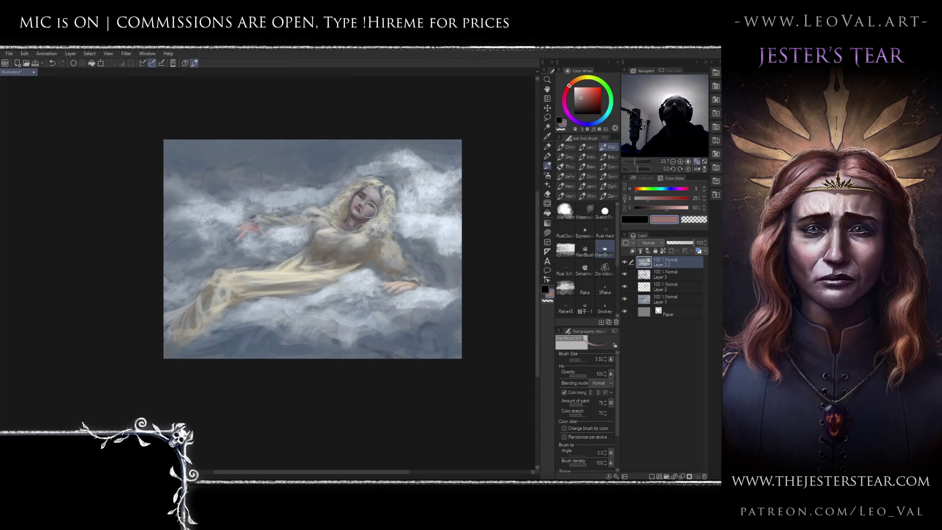
Gently push the sleeper's neck area with Liquify at brush size 9.
left_click_drag(372, 246, 397, 239)
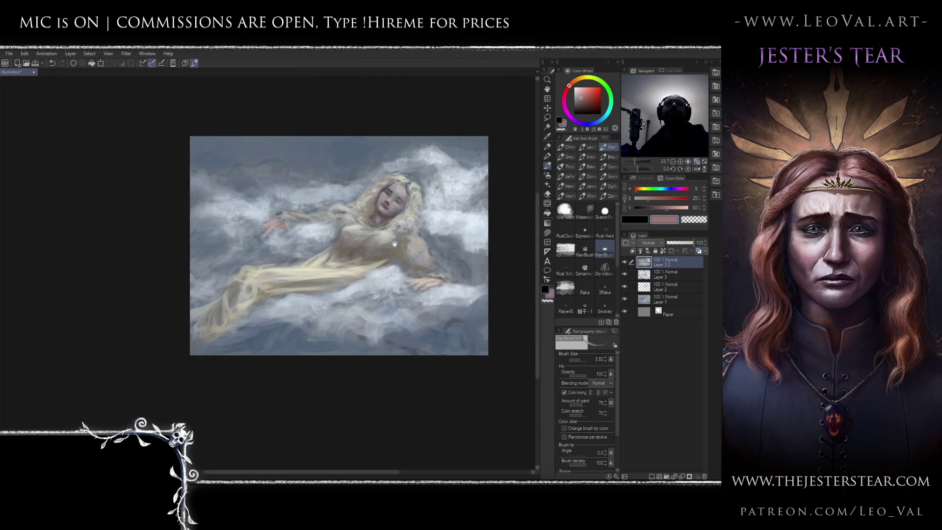
scroll(387, 236, "up", 3)
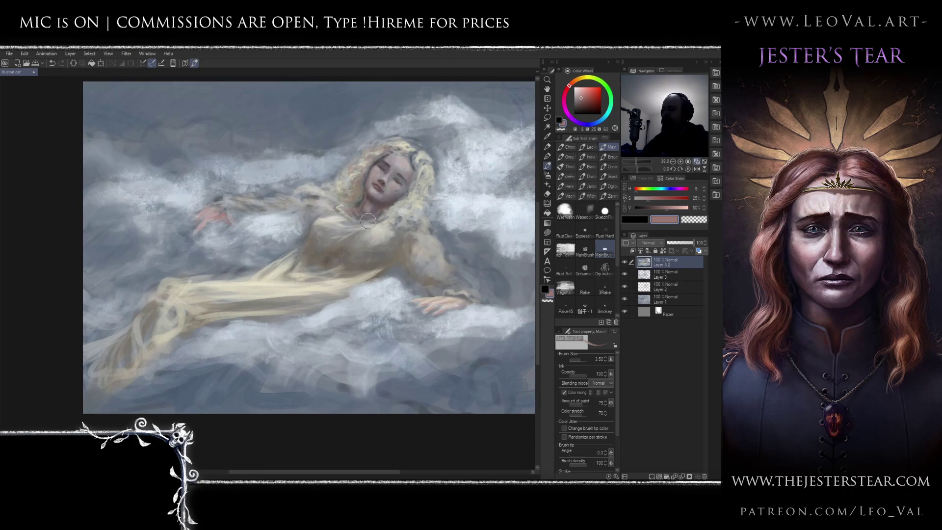
key("j")
left_click_drag(342, 205, 349, 214, "ctrl+alt")
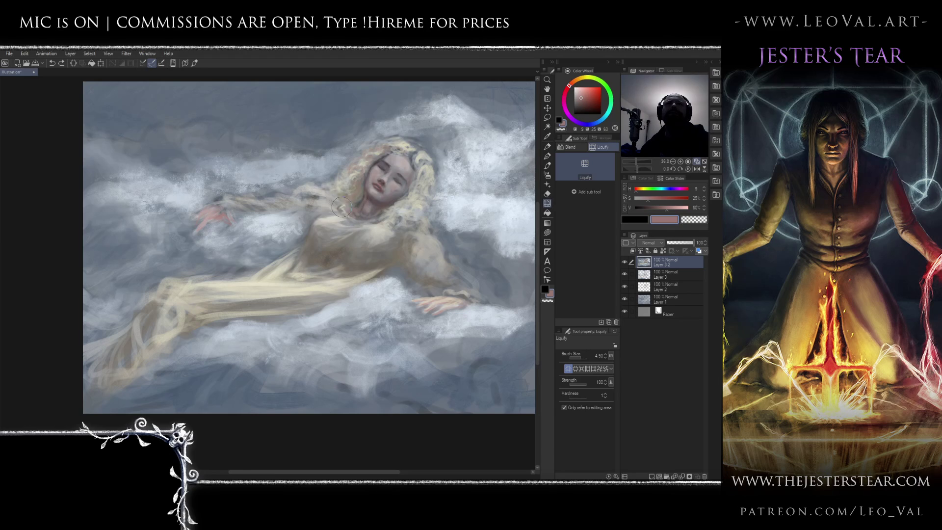
mouse_move(340, 209)
left_mouse_down()
mouse_move(326, 218)
mouse_move(351, 205)
mouse_move(341, 214)
left_mouse_up()
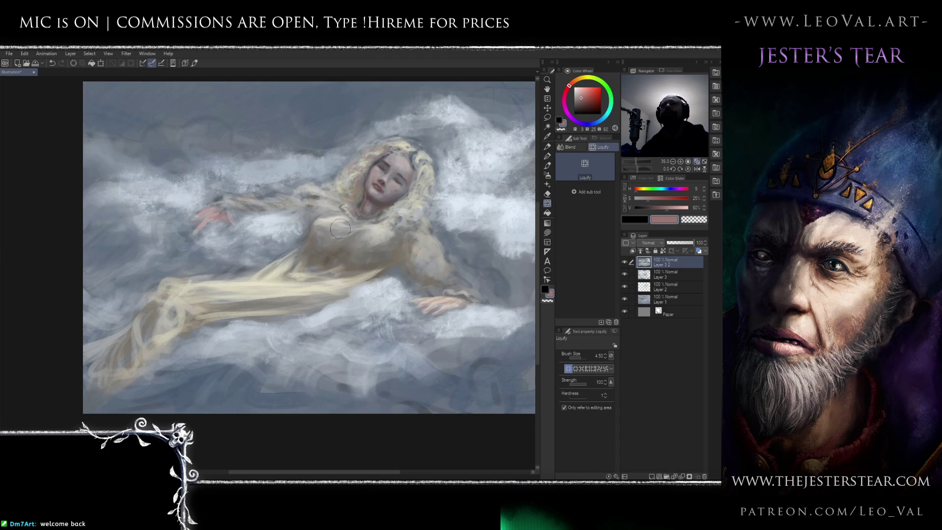
Return to the painting brush at 1.75 with a light grey colour.
key("b")
left_click_drag(323, 203, 354, 207)
left_click(353, 207, "alt")
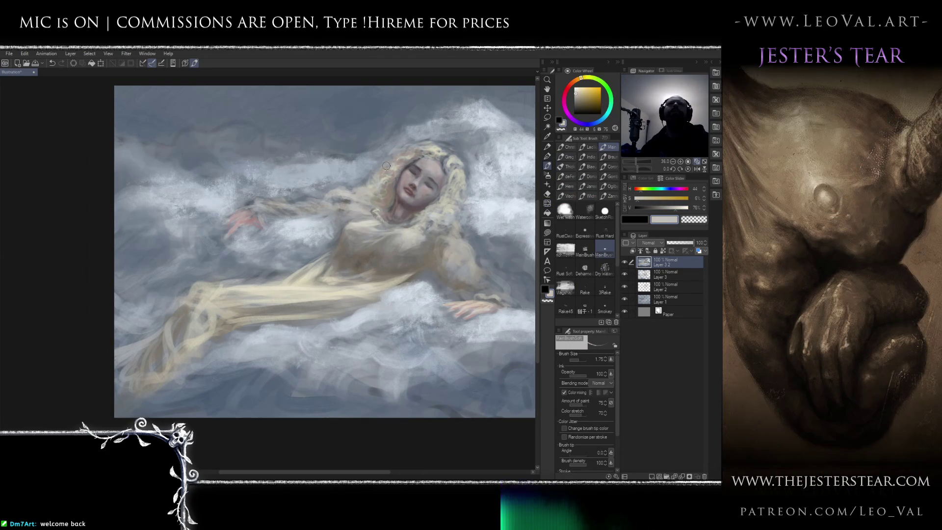
Sample warm beige from the gown and paint a faint pale stroke along the sleeve.
left_click(373, 172, "alt")
left_click_drag(353, 174, 331, 187)
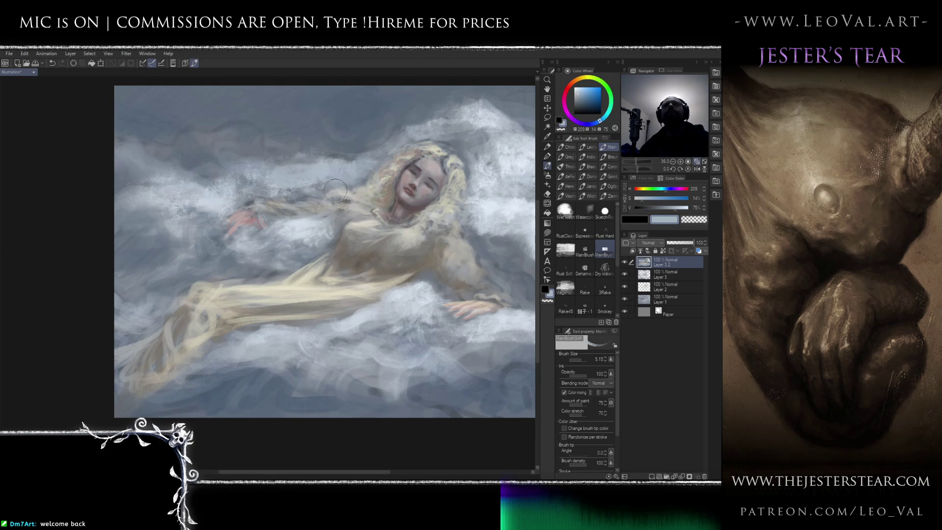
scroll(335, 225, "down", 1)
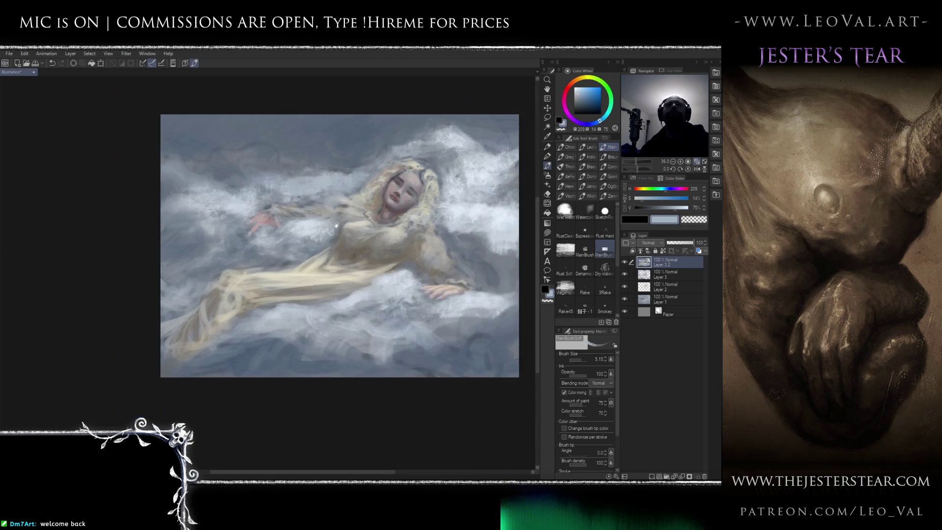
scroll(336, 225, "up", 2)
left_click(351, 196, "alt")
left_click(343, 194, "alt")
left_click(319, 190, "alt")
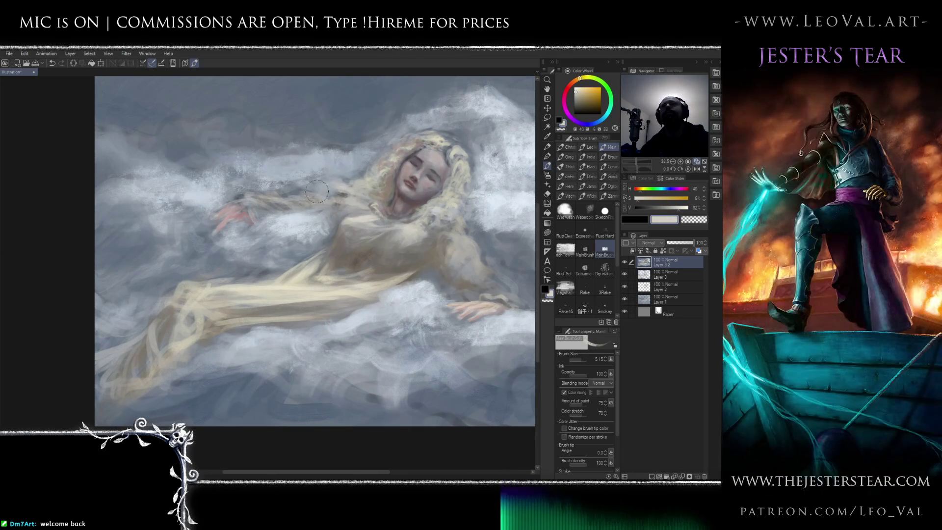
key("bracketleft")
key("bracketleft")
key("bracketleft")
mouse_move(311, 193)
left_mouse_down()
mouse_move(231, 200)
mouse_move(269, 201)
mouse_move(253, 206)
left_mouse_up()
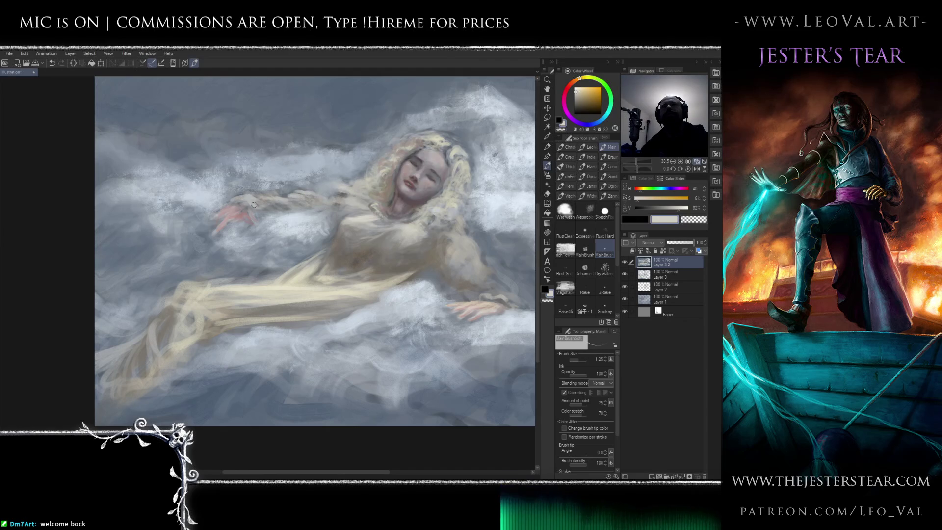
Eyedrop dark brown and light cream for the sleeve, with the brush at 1.50.
scroll(300, 222, "down", 2)
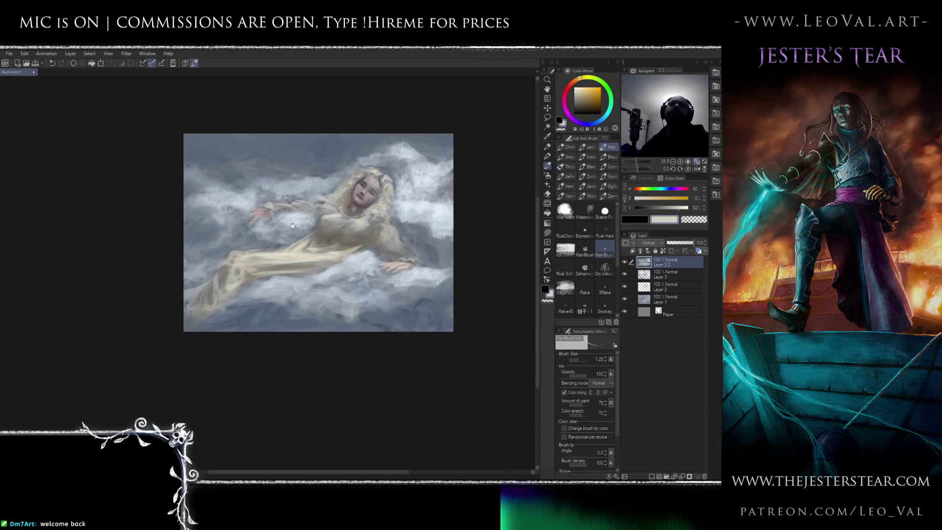
scroll(301, 226, "up", 5)
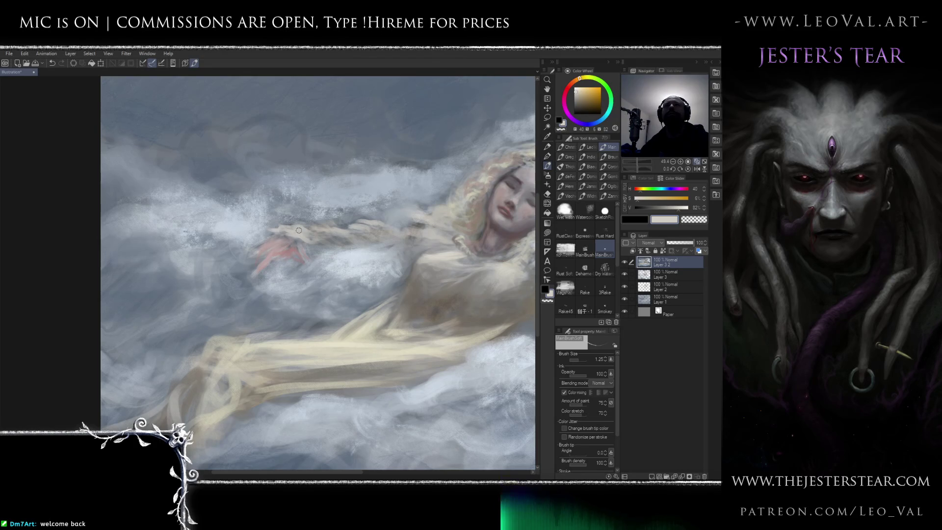
left_click(417, 227, "alt")
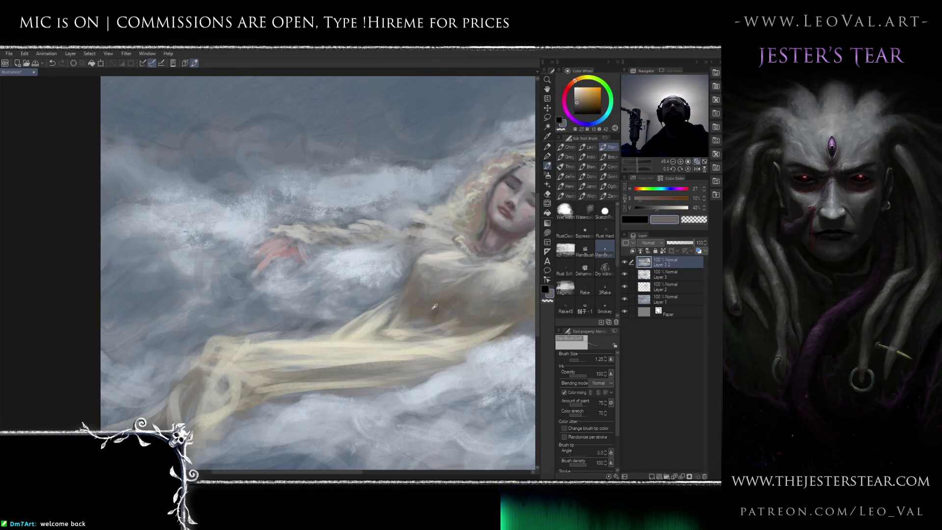
left_click(291, 231, "alt")
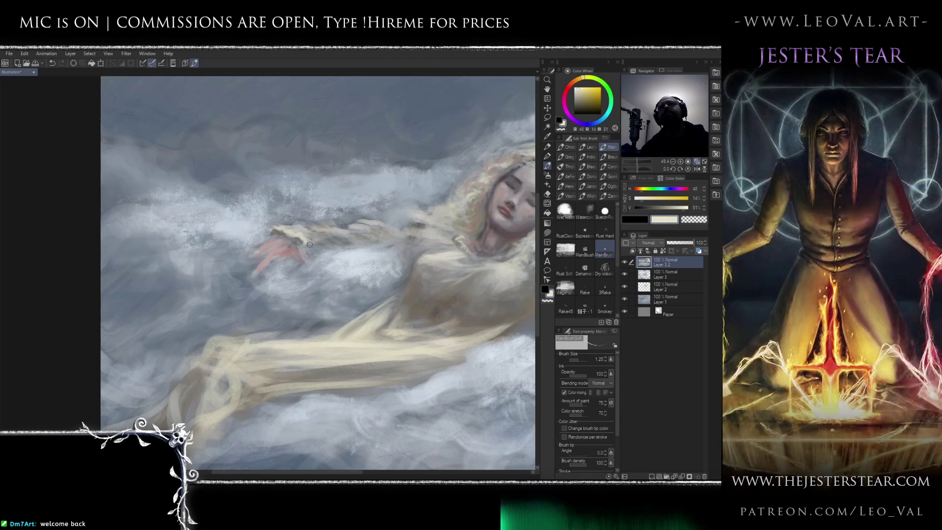
key("bracketright")
key("bracketright")
key("bracketright")
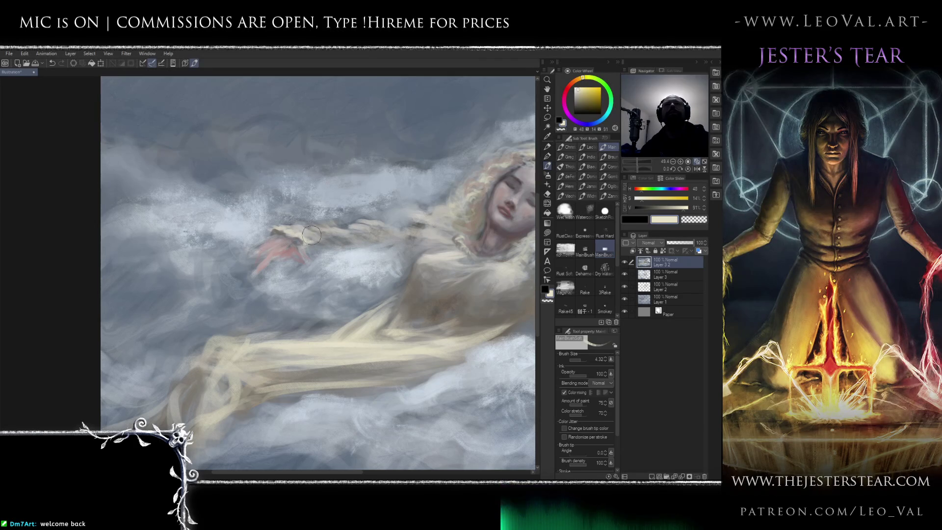
key("bracketleft")
key("bracketleft")
key("bracketleft")
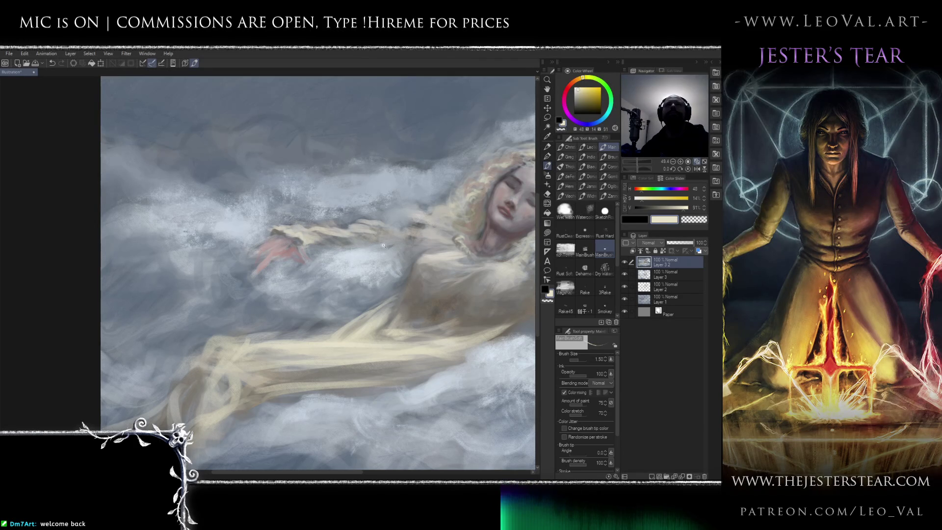
scroll(326, 228, "down", 5)
scroll(329, 226, "up", 3)
Sample dark grey, a warmer dark and pale cream near the hand, brush at 1.25.
left_click(270, 224, "alt")
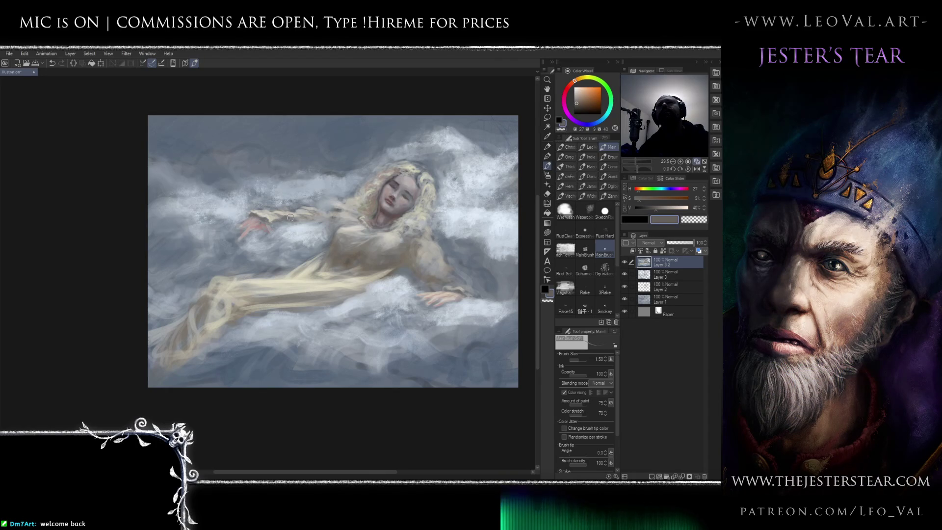
left_click(358, 254, "alt")
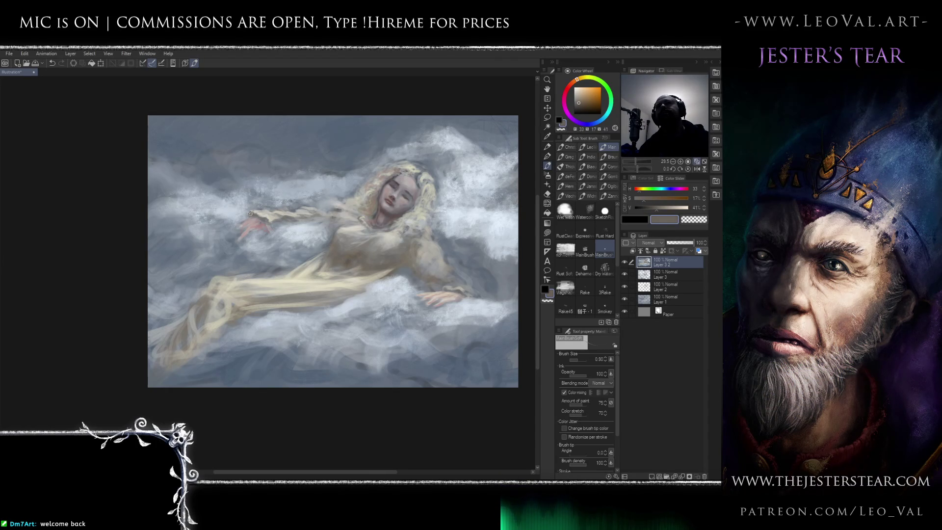
scroll(280, 194, "up", 7)
left_click(304, 216, "alt")
key("bracketright")
key("bracketright")
key("bracketleft")
scroll(248, 236, "down", 10)
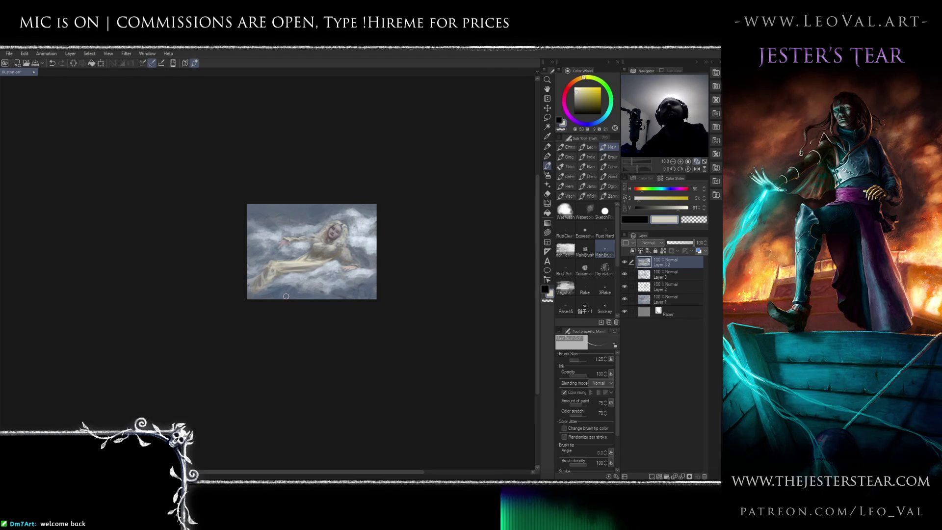
scroll(307, 233, "up", 4)
Set the brush to 1.00 and sample cloud blue-grey and gown cream.
scroll(319, 233, "up", 3)
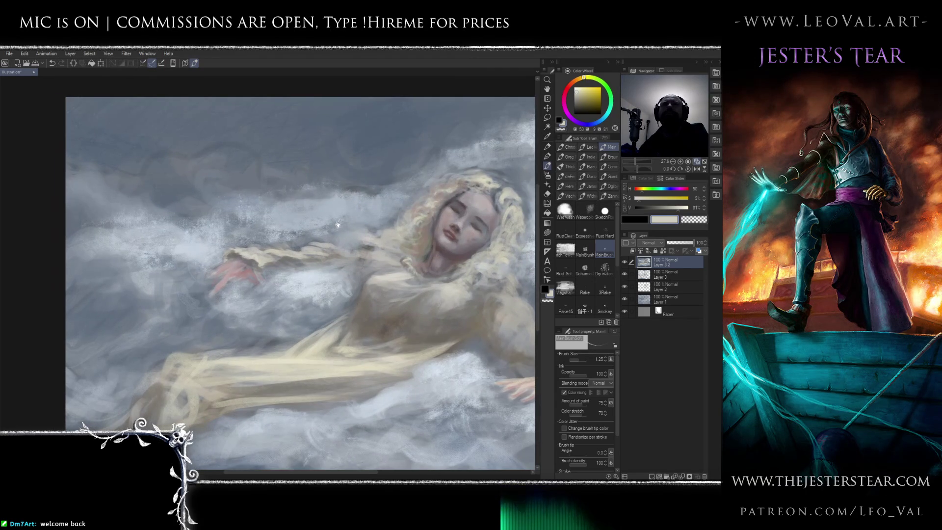
key("bracketright")
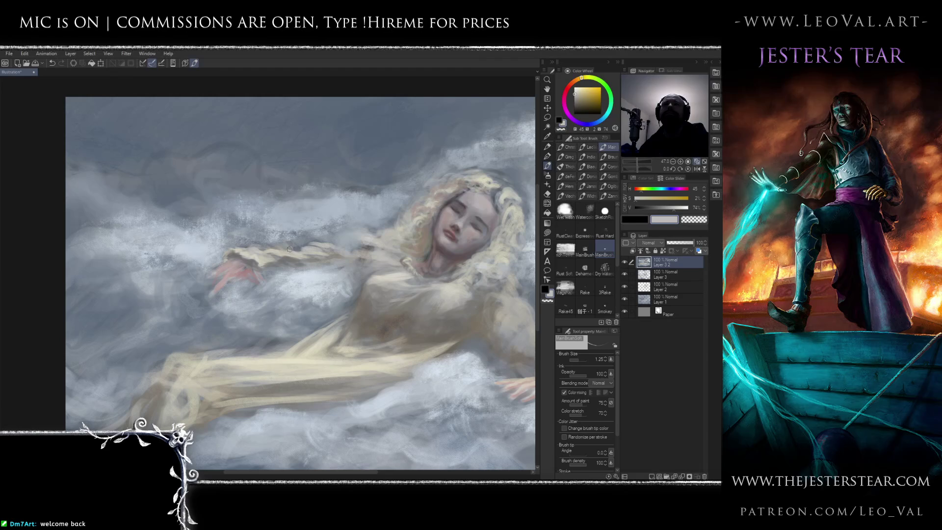
key("bracketleft")
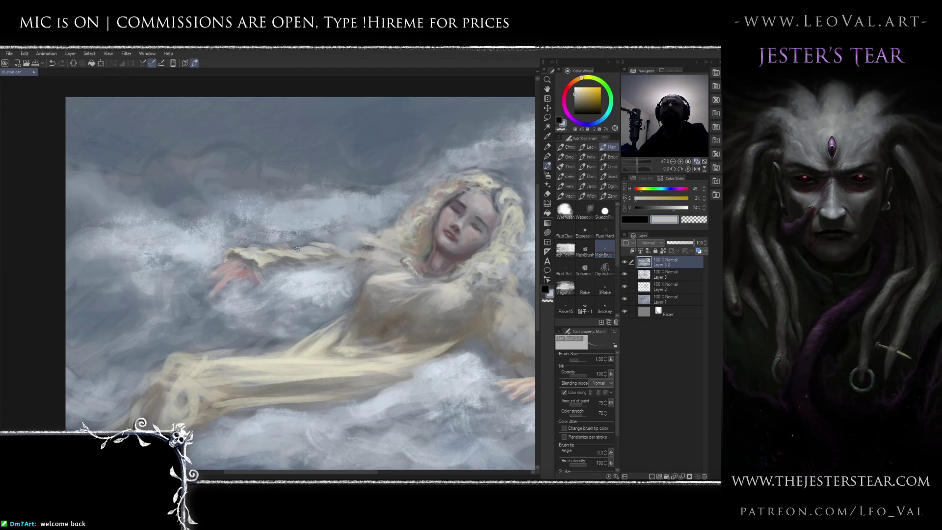
left_click(267, 251, "alt")
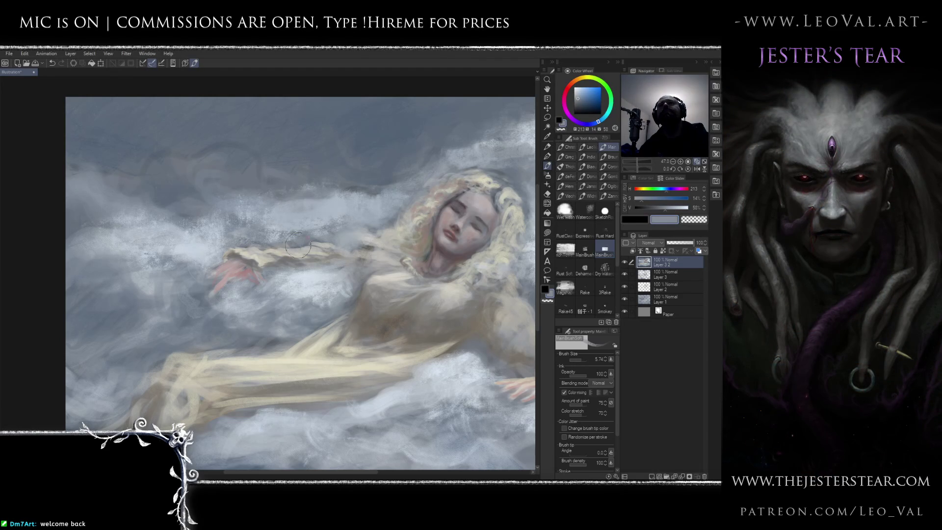
left_click(314, 248, "alt")
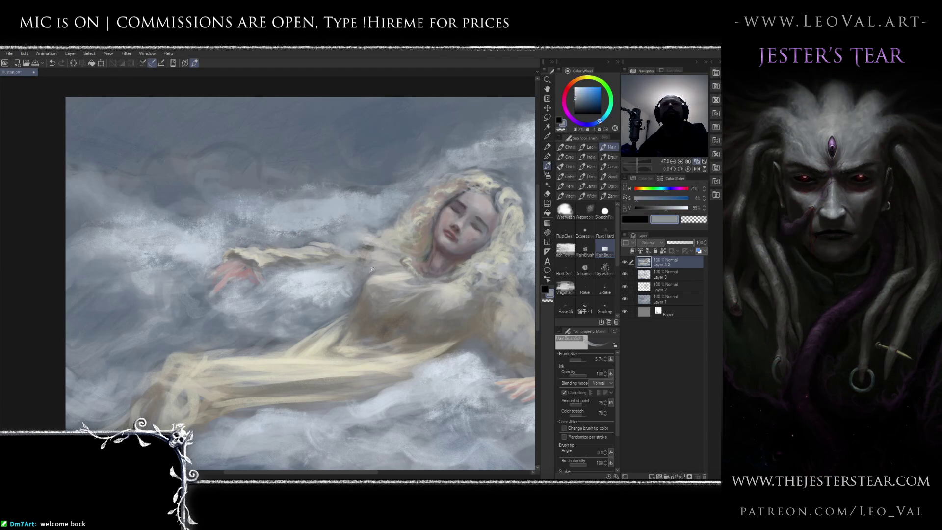
key("bracketleft")
key("bracketleft")
key("bracketleft")
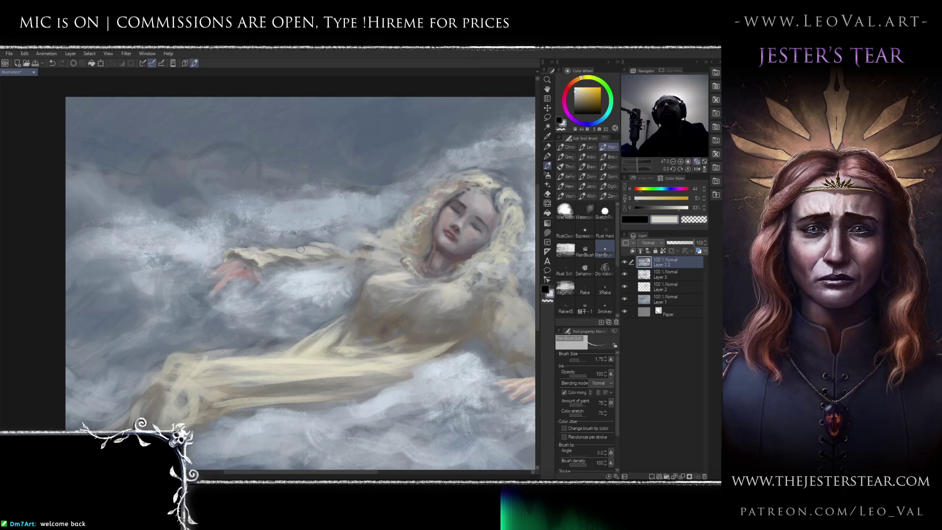
Paint near-white cloud over the chest and sleeve with the brush at about 4.94.
left_click(297, 254, "alt")
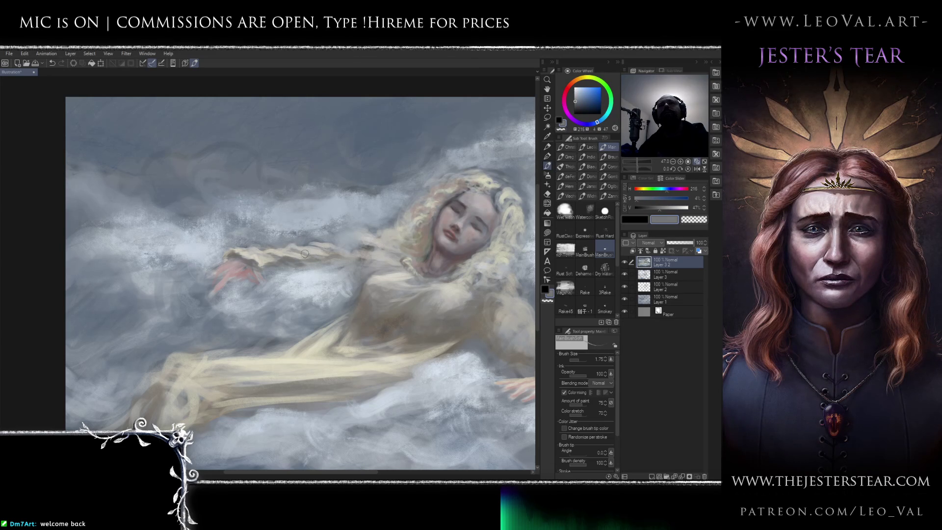
left_click(329, 251, "alt")
left_click(328, 240, "alt")
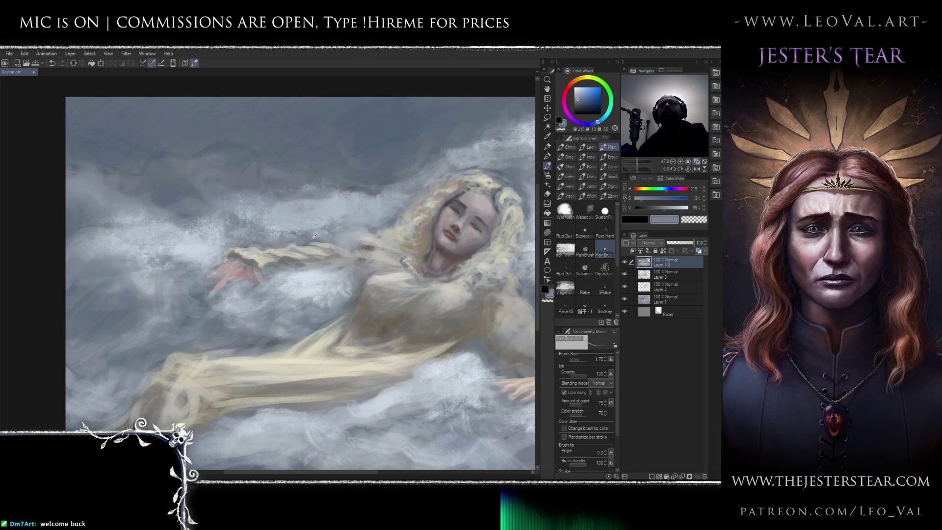
key("bracketright")
key("bracketright")
key("bracketright")
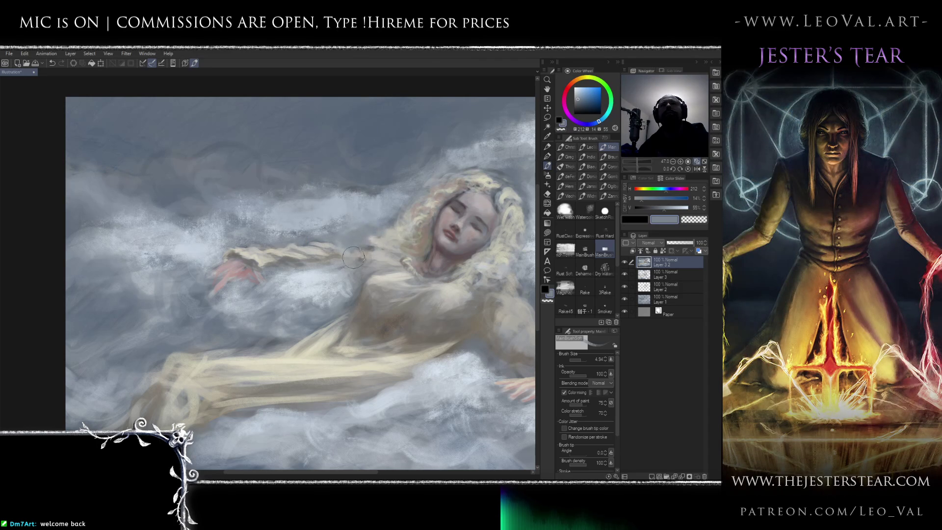
scroll(349, 262, "down", 3)
left_click(323, 228, "alt")
left_click(322, 227, "alt")
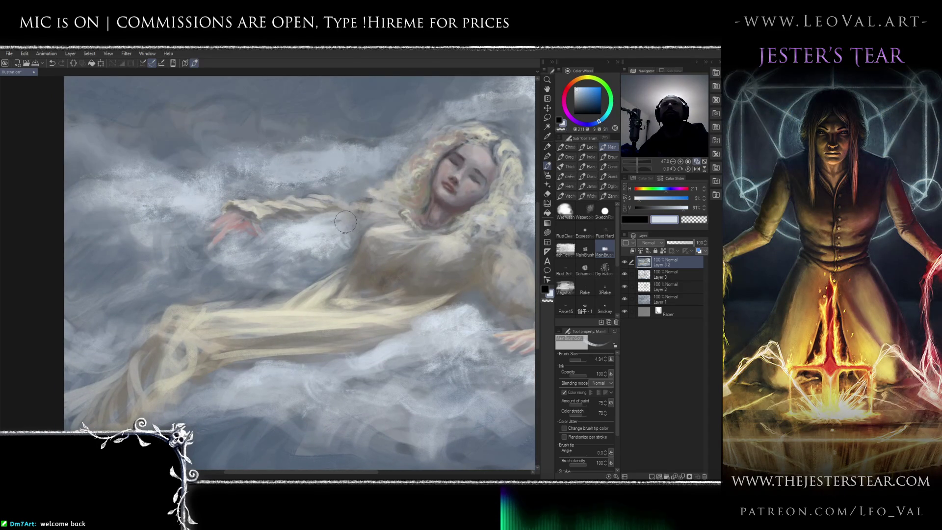
mouse_move(354, 225)
left_mouse_down()
mouse_move(343, 207)
mouse_move(305, 224)
mouse_move(336, 224)
mouse_move(326, 259)
left_mouse_up()
scroll(326, 259, "down", 5)
scroll(326, 259, "up", 2)
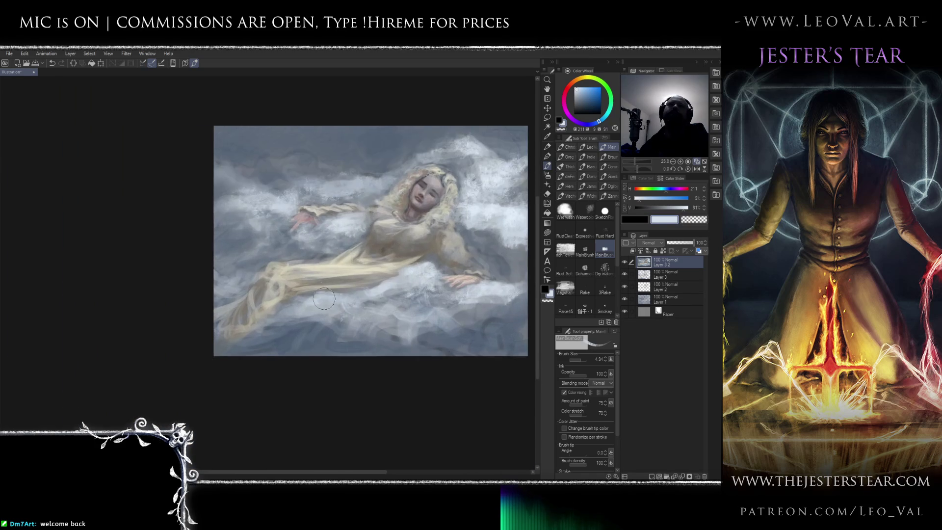
Flip the canvas horizontally to check the composition, then flip it back.
key("h")
left_click_drag(229, 246, 346, 246)
scroll(344, 242, "down", 1)
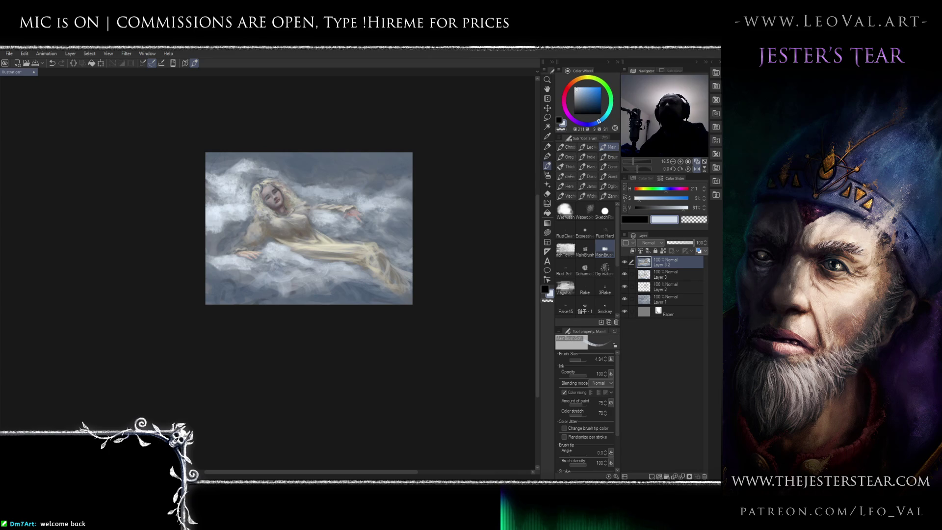
left_click_drag(333, 227, 316, 193)
key("h")
scroll(319, 238, "up", 5)
Sample blue-grey and near-white cloud tones, adjusting the brush between 2.50 and 6.42.
left_click_drag(344, 203, 323, 239)
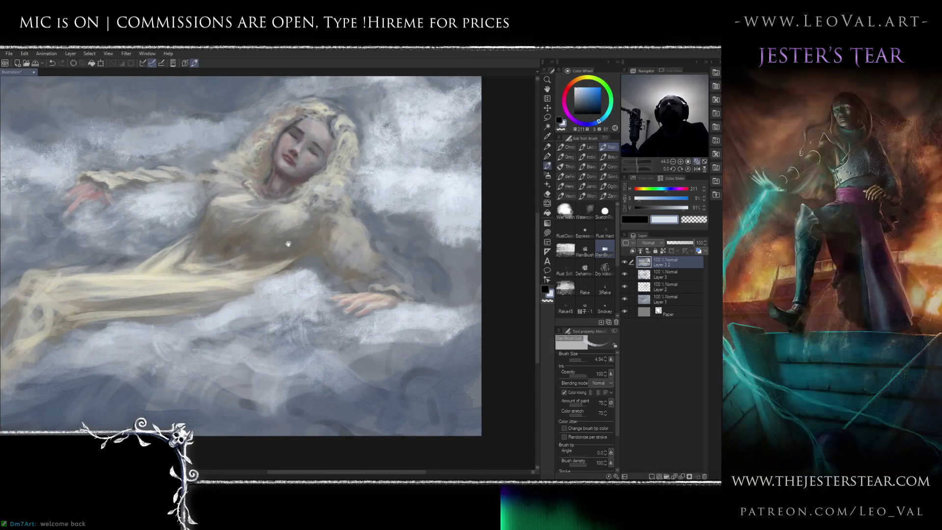
left_click_drag(358, 236, 338, 242)
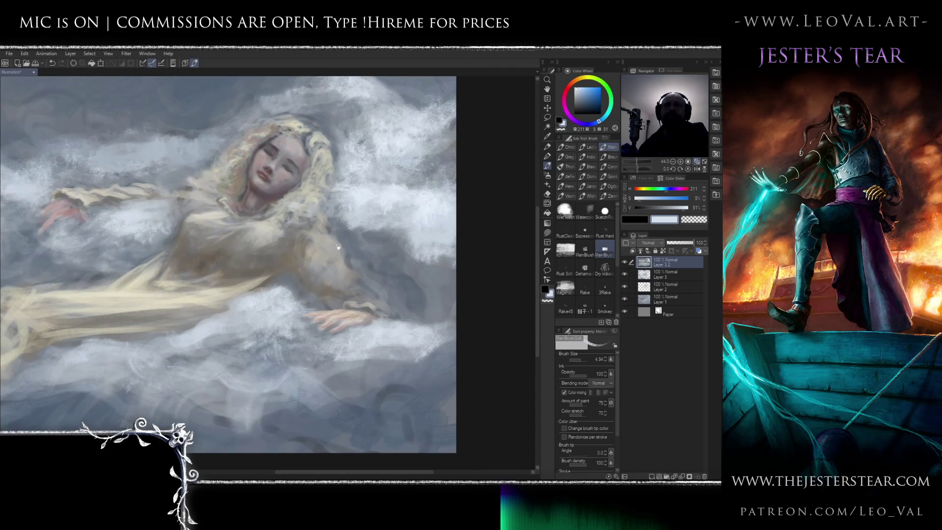
left_click(342, 243, "alt")
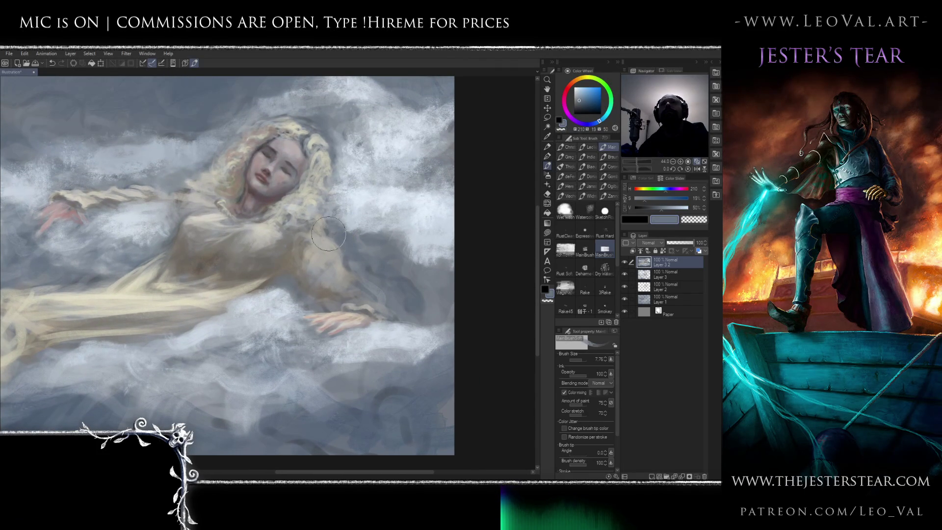
left_click_drag(333, 242, 324, 243)
left_click(349, 236, "alt")
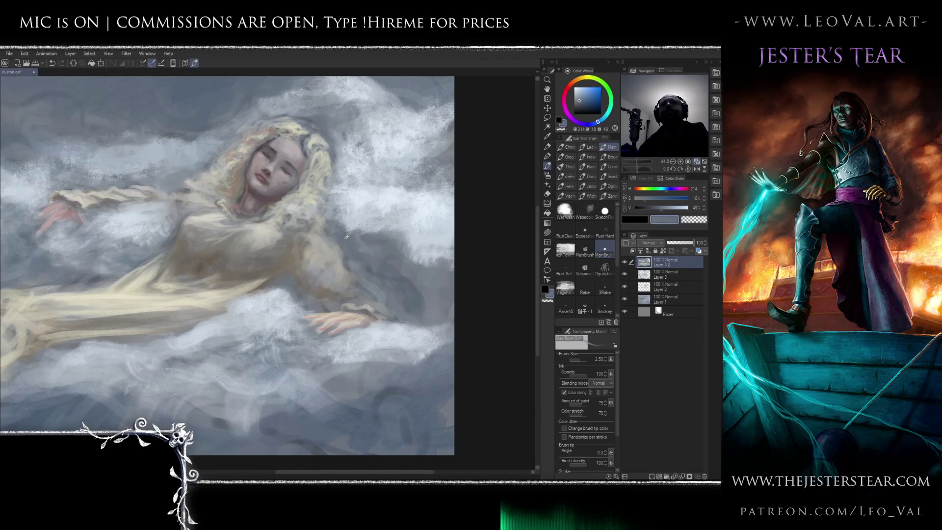
left_click_drag(325, 232, 344, 231)
left_click(346, 224, "alt")
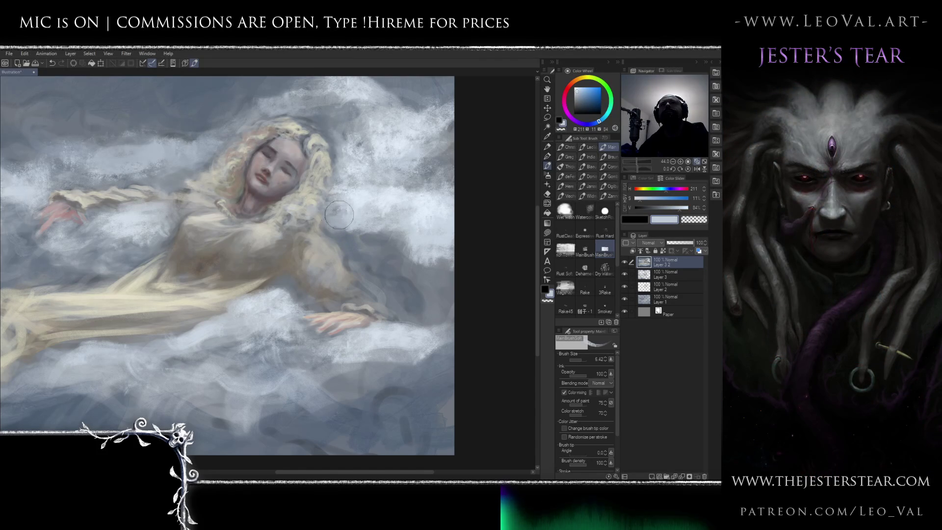
Pick up a pale cloud tone and drop the brush to a fine 1.50.
scroll(342, 192, "down", 5)
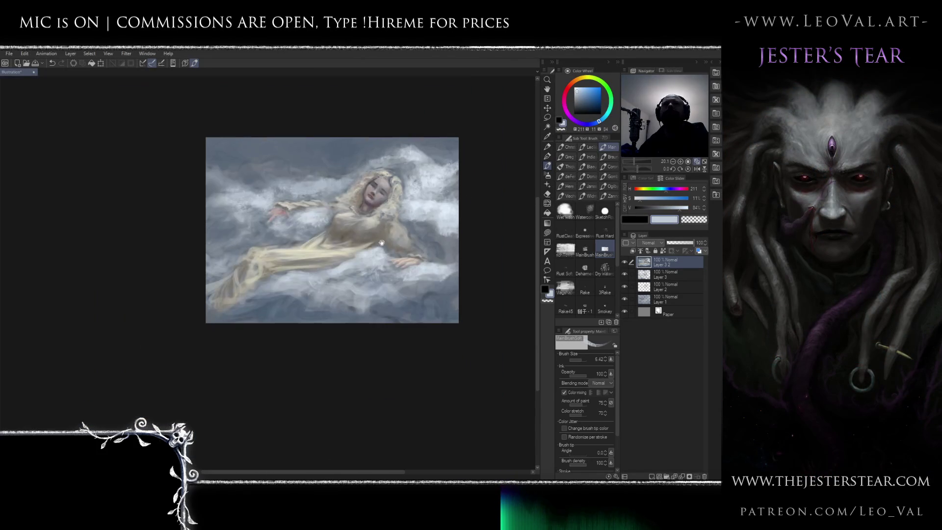
left_click_drag(371, 269, 329, 274)
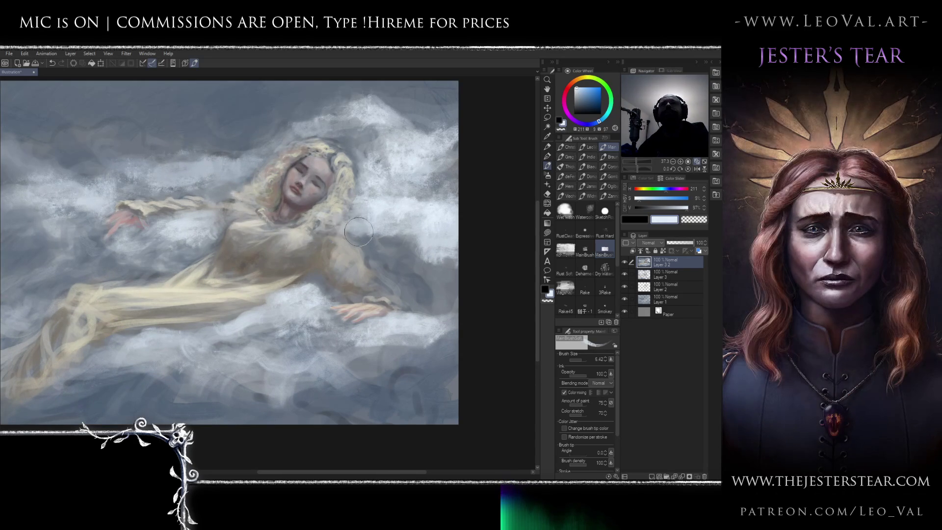
left_click(374, 246, "alt")
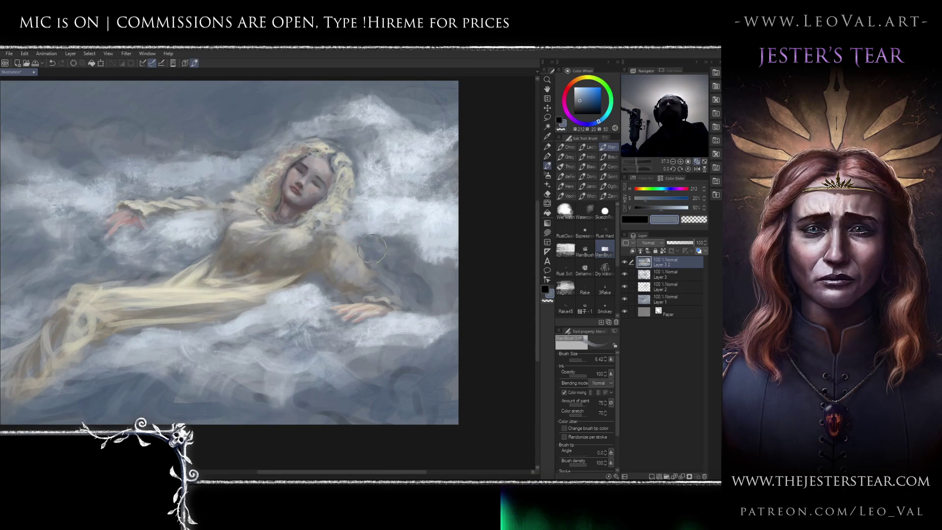
scroll(413, 271, "down", 2)
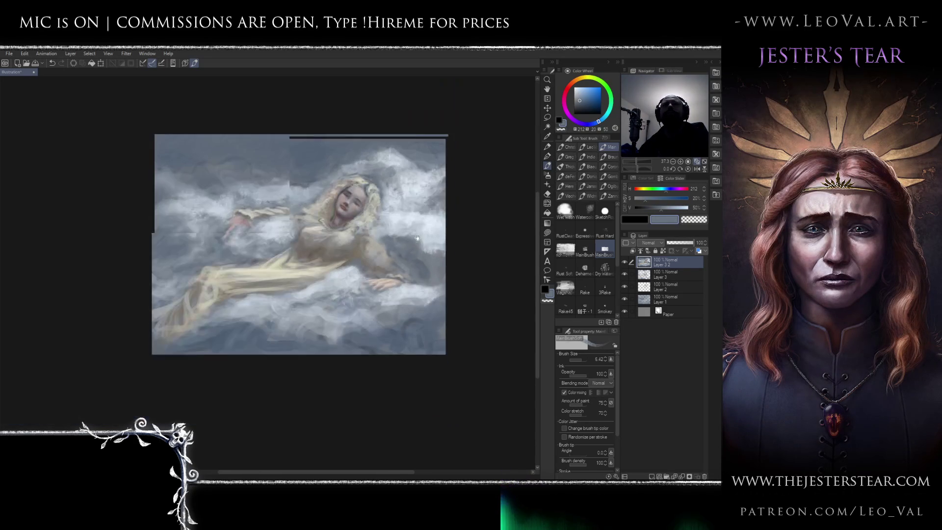
scroll(414, 243, "up", 1)
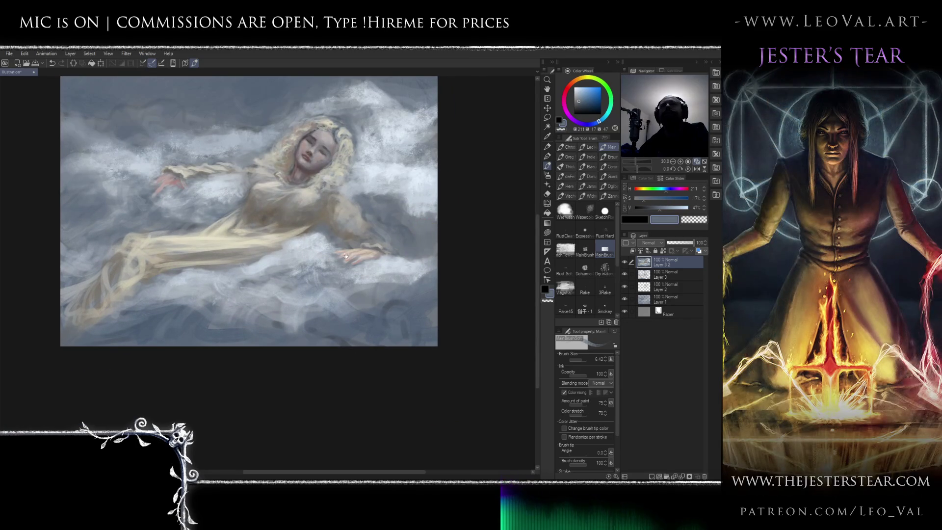
left_click_drag(346, 256, 385, 246)
left_click(365, 234, "alt")
key("bracketleft")
key("bracketleft")
key("bracketleft")
left_click(329, 236, "alt")
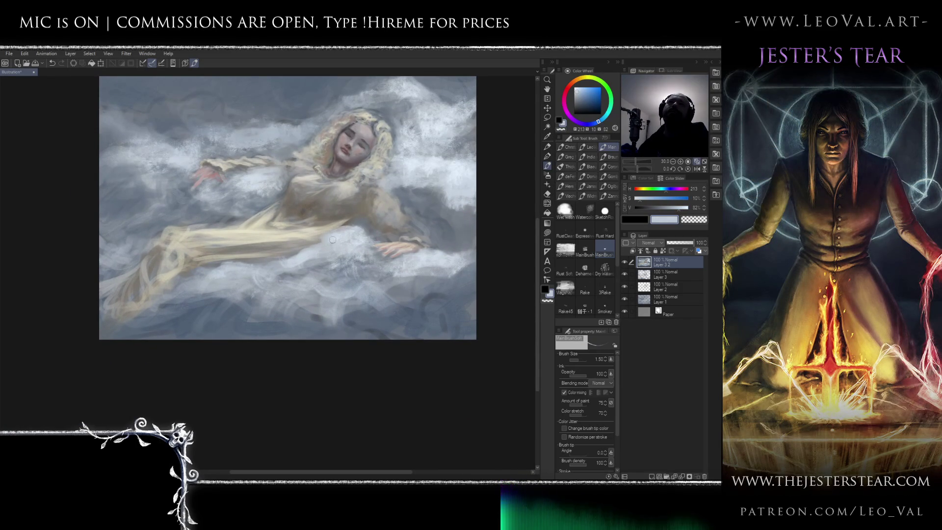
Select the Finger tip blender from the Blend sub tool group.
left_click_drag(266, 247, 297, 247)
scroll(355, 232, "down", 1)
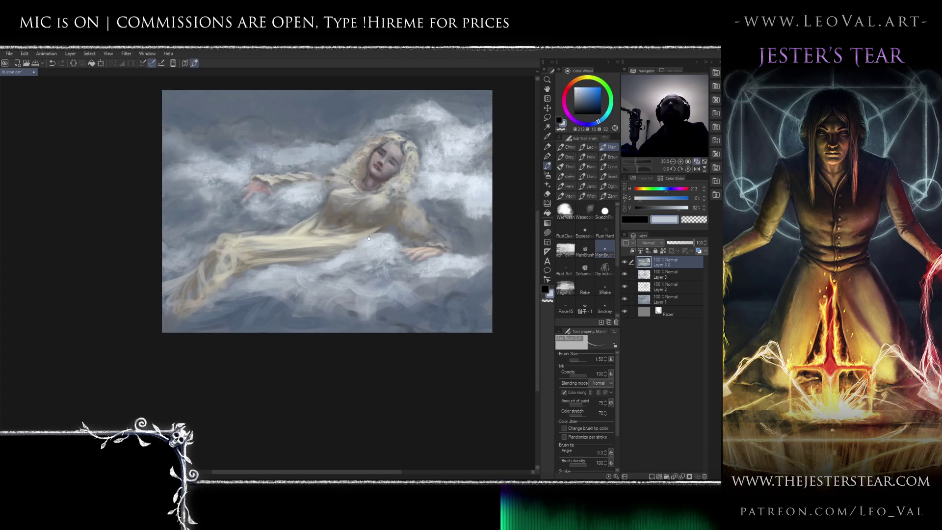
key("j")
left_click(596, 168)
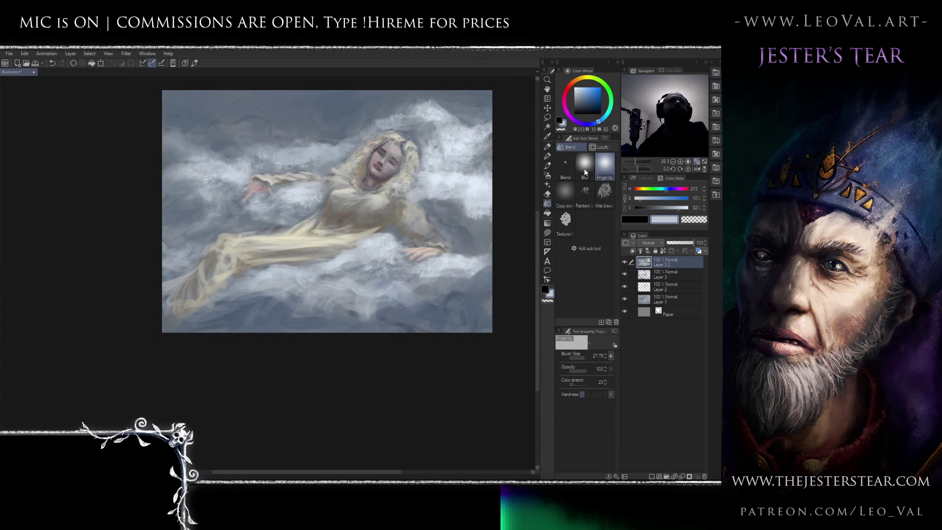
Blend the cloud strokes with the Painterly blender at about 36, then at size 25.
left_click(587, 193)
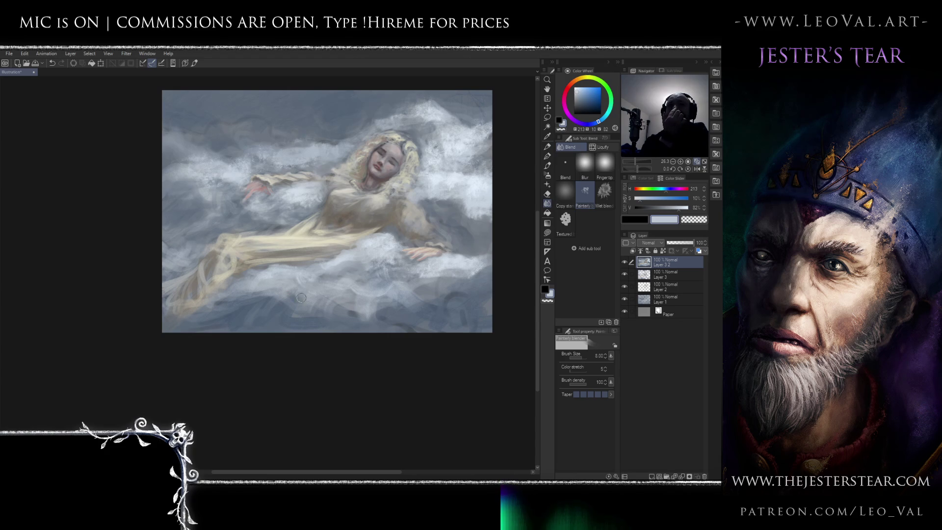
mouse_move(273, 317)
left_mouse_down()
mouse_move(290, 324)
mouse_move(458, 309)
mouse_move(421, 293)
mouse_move(456, 274)
left_mouse_up()
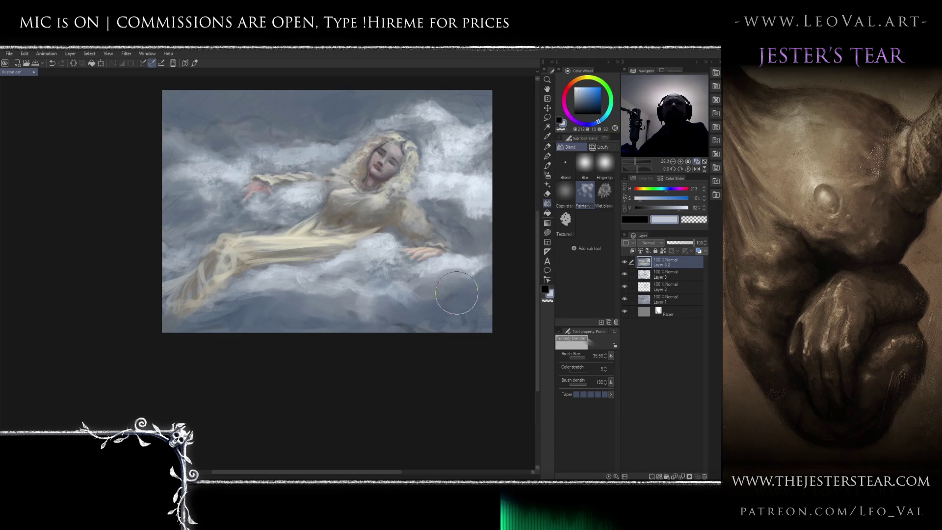
scroll(405, 326, "down", 5)
scroll(412, 275, "up", 5)
mouse_move(404, 293)
left_mouse_down()
mouse_move(414, 252)
mouse_move(402, 207)
left_mouse_up()
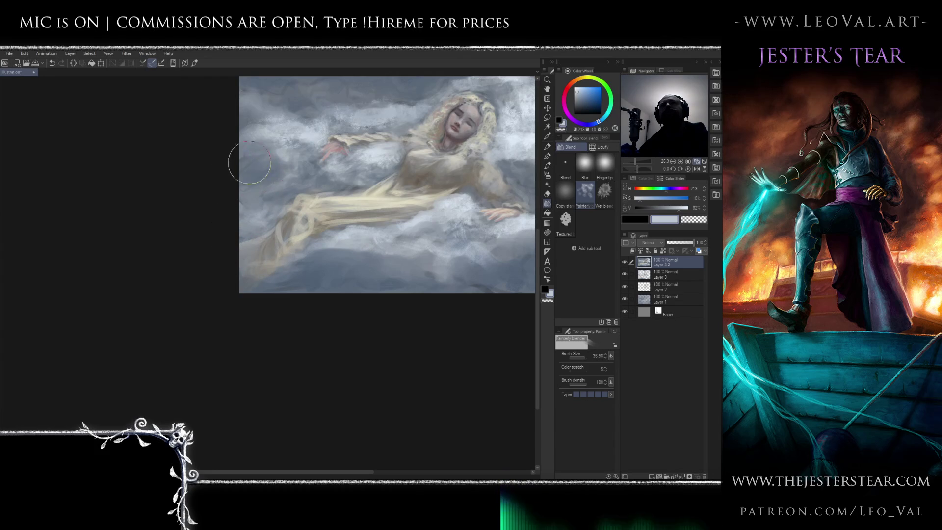
mouse_move(302, 157)
left_mouse_down()
mouse_move(275, 202)
mouse_move(221, 228)
left_mouse_up()
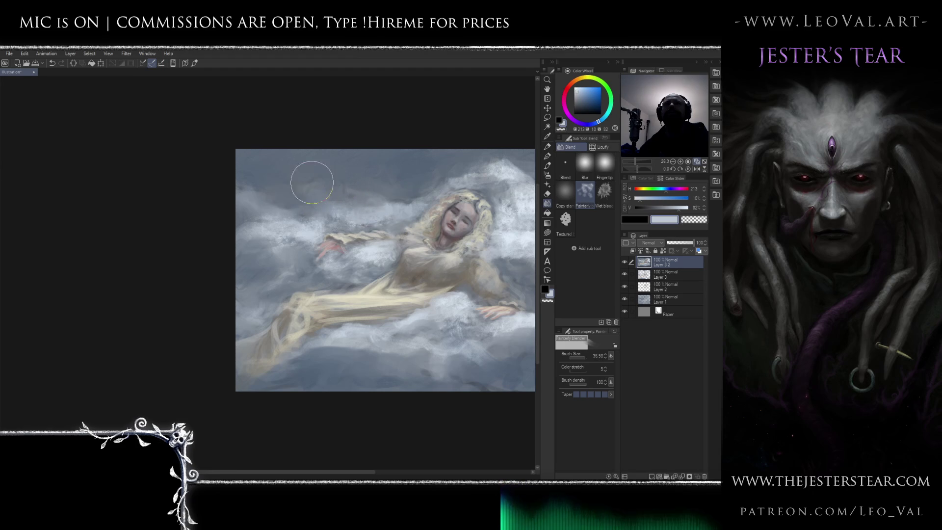
scroll(328, 258, "down", 3)
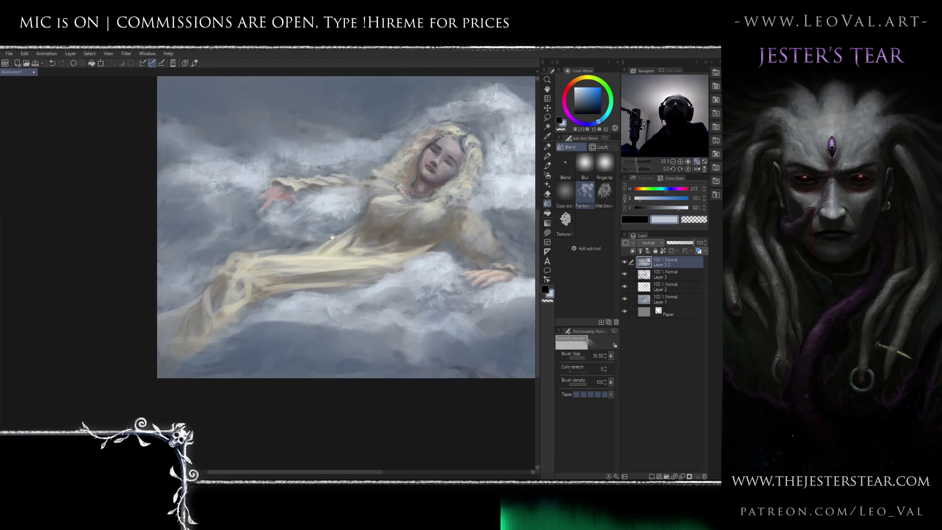
left_click_drag(329, 258, 322, 255)
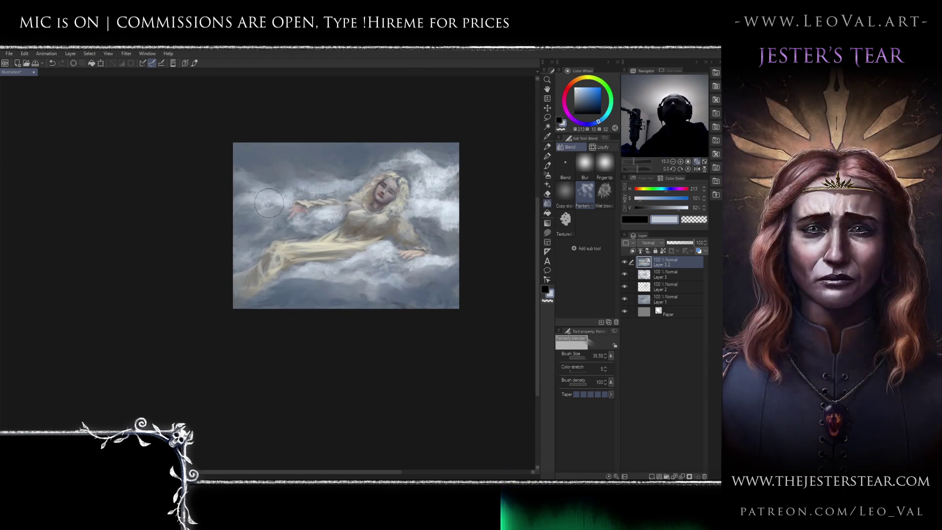
key("bracketleft")
key("bracketleft")
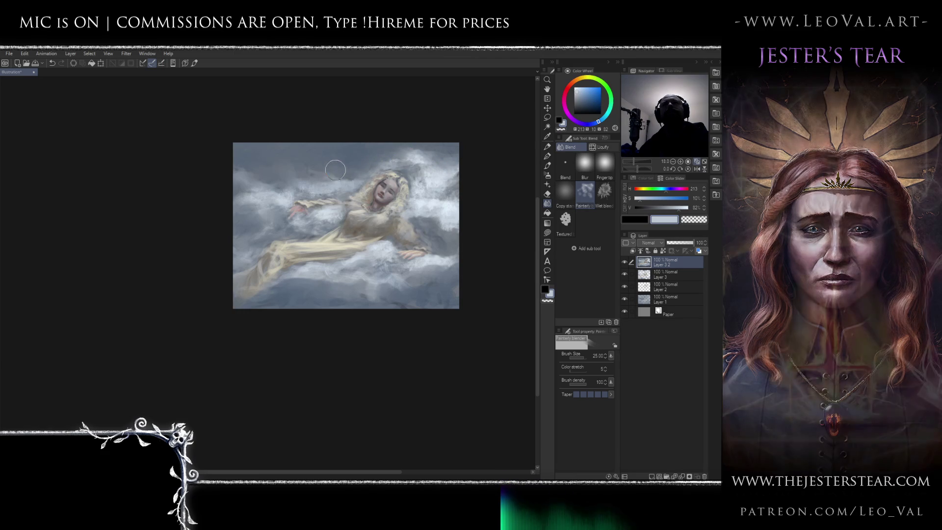
scroll(376, 182, "up", 5)
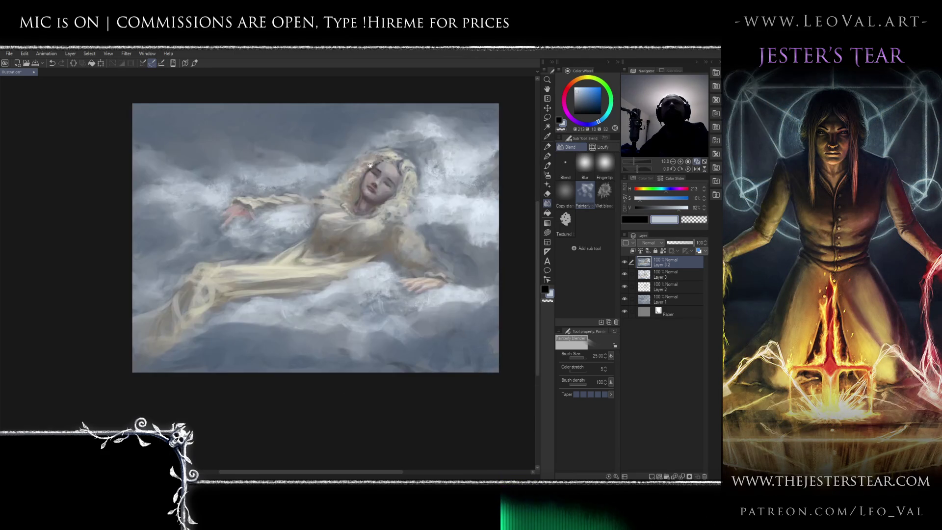
Zoom in and blend the clouds around the woman's head with the blender at 25.
key("bracketleft")
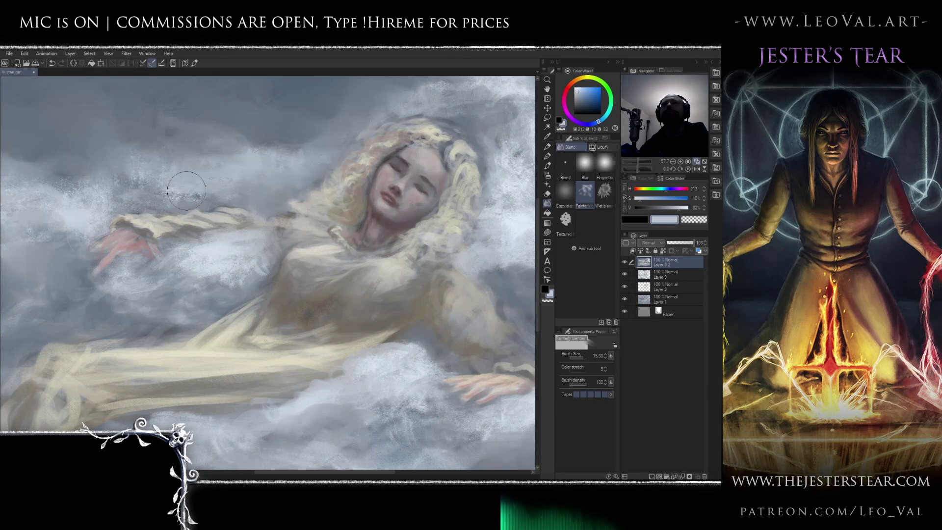
scroll(353, 206, "down", 3)
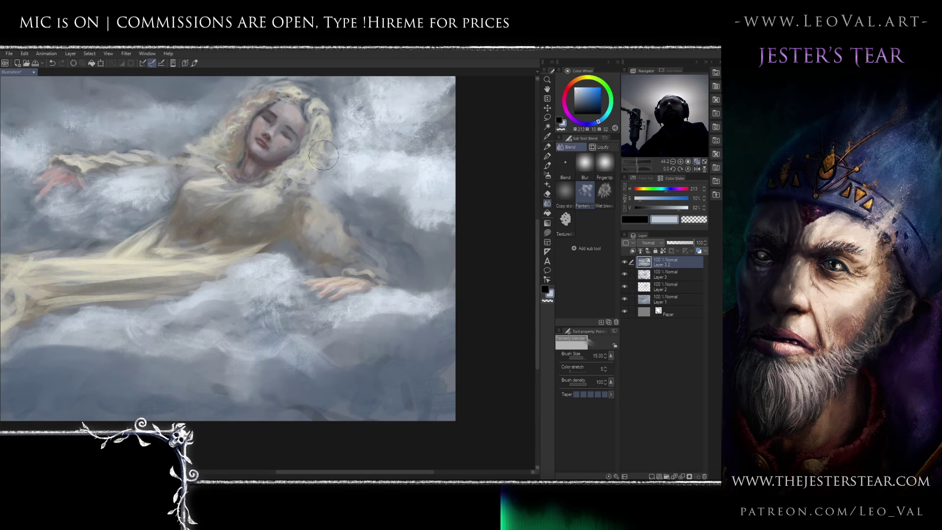
left_click_drag(337, 90, 346, 137)
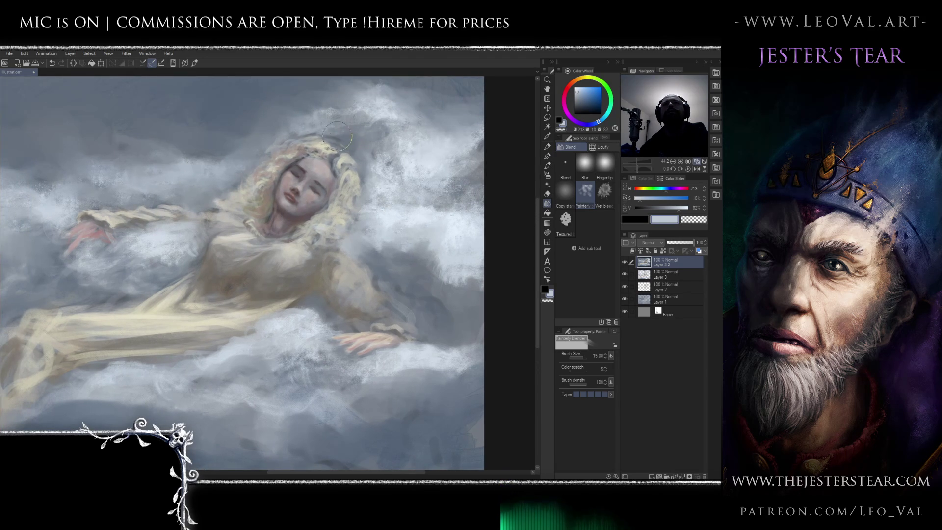
left_click_drag(438, 190, 430, 184)
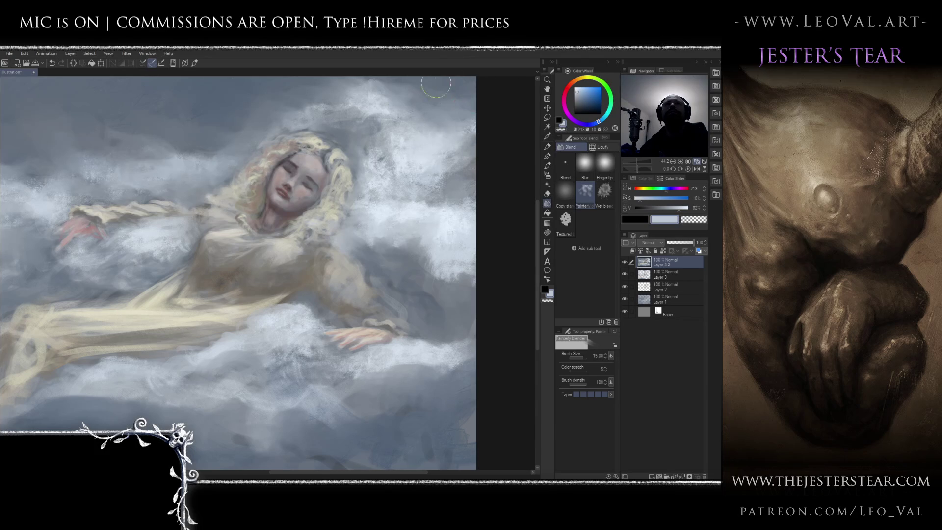
scroll(448, 146, "down", 3)
scroll(452, 131, "up", 1)
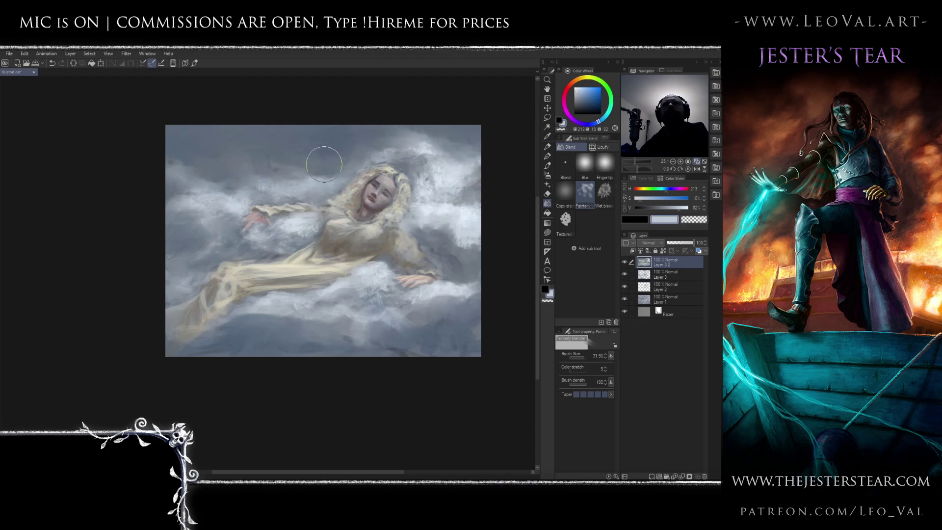
key("bracketleft")
key("bracketleft")
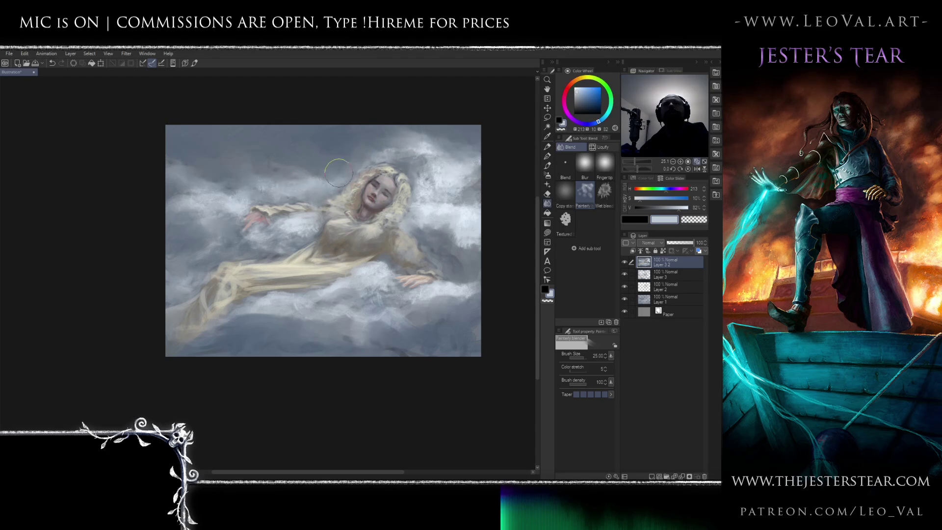
scroll(347, 198, "down", 2)
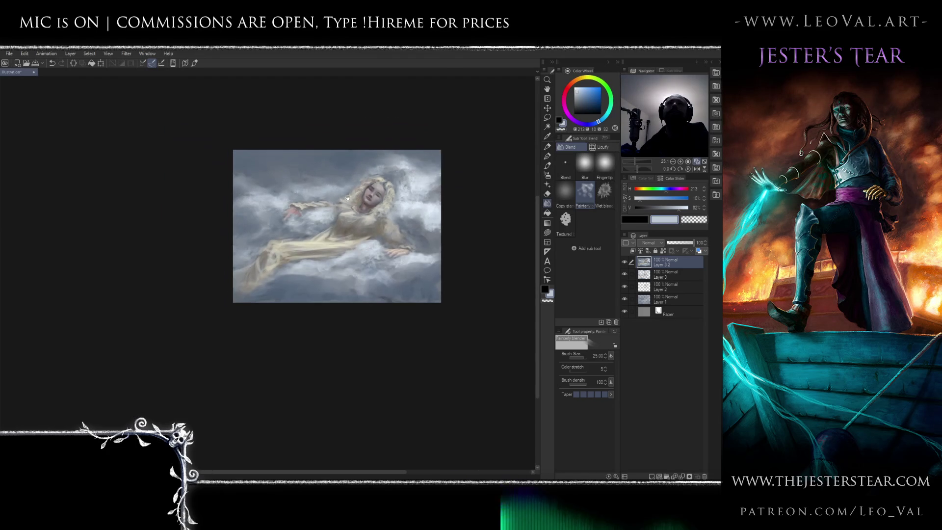
scroll(312, 193, "up", 3)
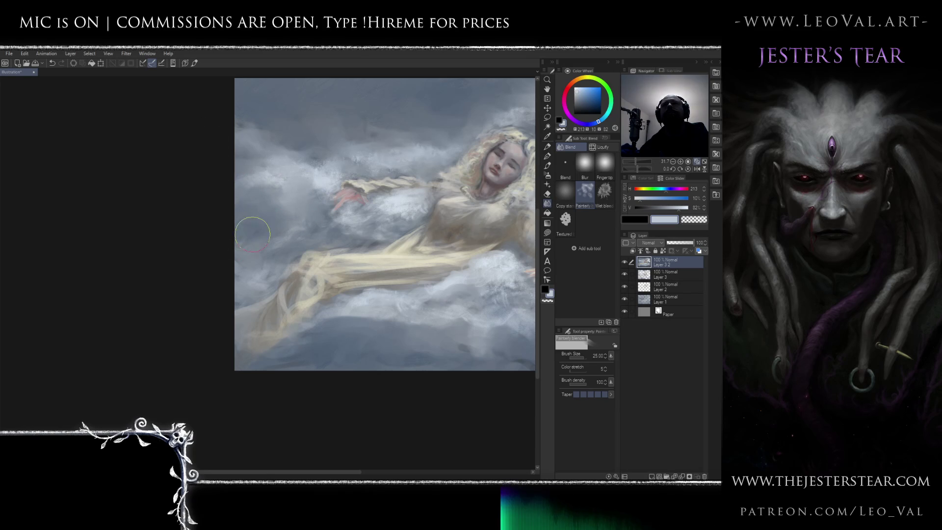
scroll(320, 224, "down", 3)
scroll(319, 224, "up", 3)
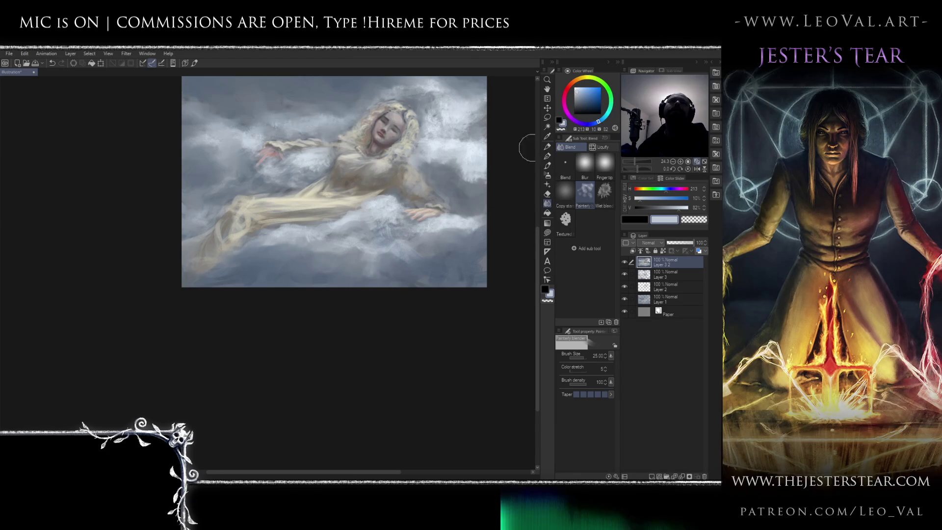
Blend finer with a smaller blender, then toggle Layer 3 2 to compare.
key("bracketleft")
left_click_drag(448, 168, 433, 200)
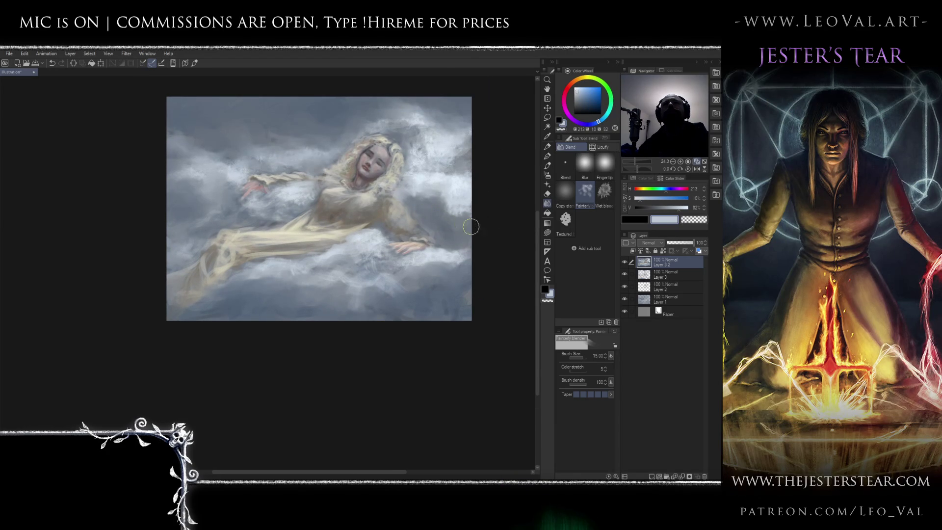
left_click_drag(343, 265, 396, 244)
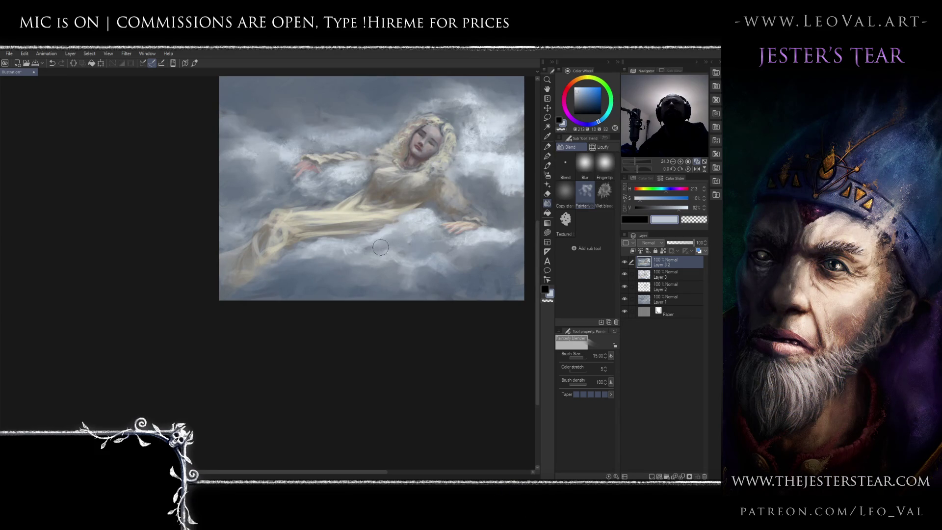
left_click(419, 256)
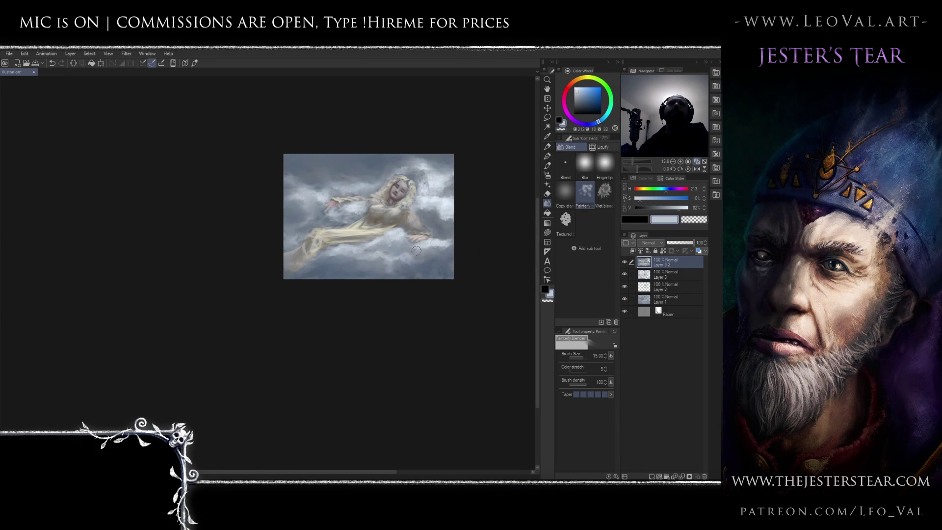
left_click(625, 263)
left_click(624, 263)
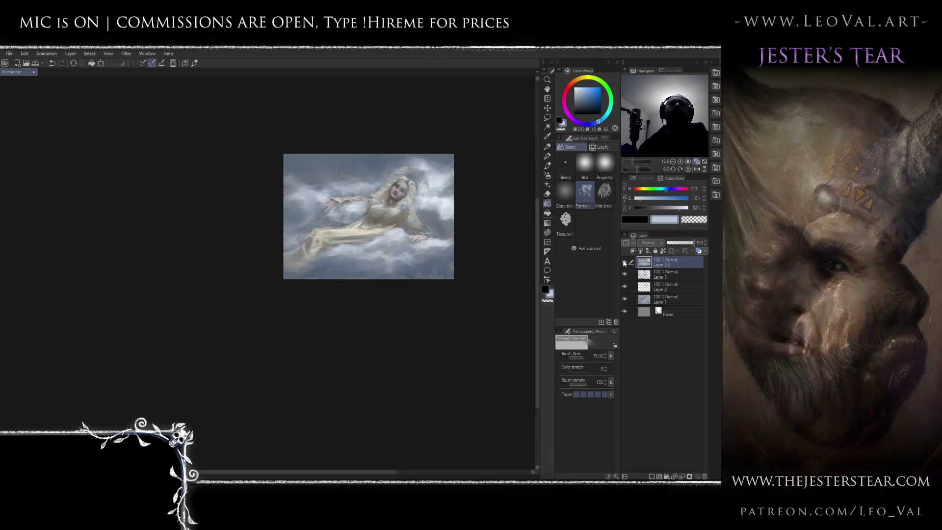
left_click(625, 263)
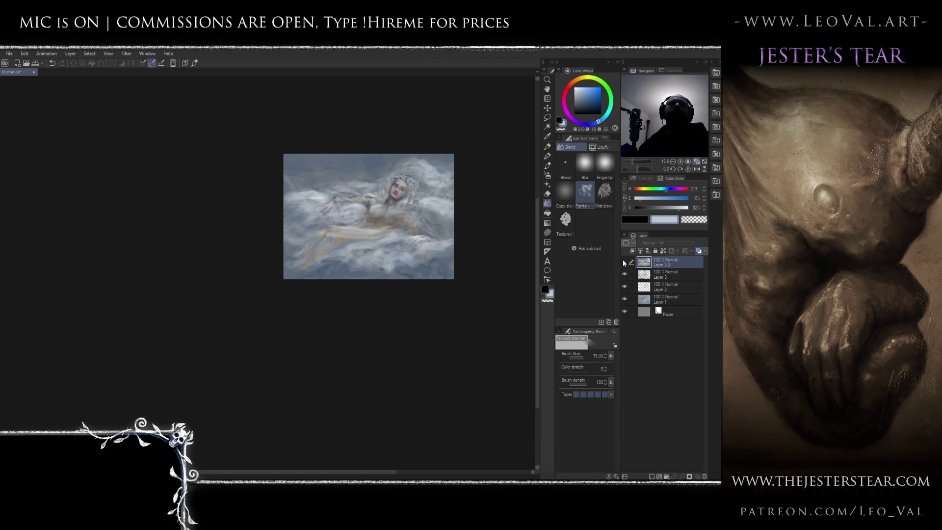
left_click(624, 262)
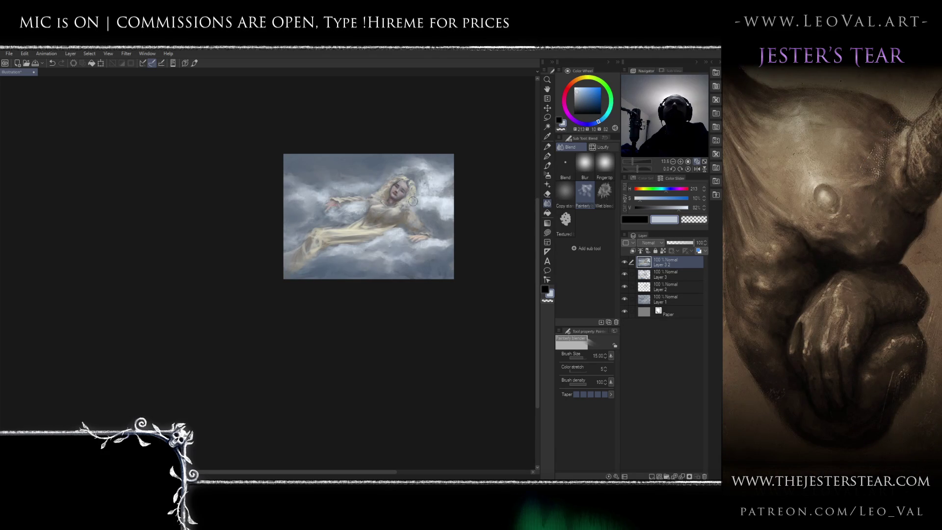
Return to the MainBrushSoft brush at 1.50 and sample a darker grey-blue cloud tone.
scroll(397, 208, "up", 2)
left_click_drag(397, 209, 387, 198)
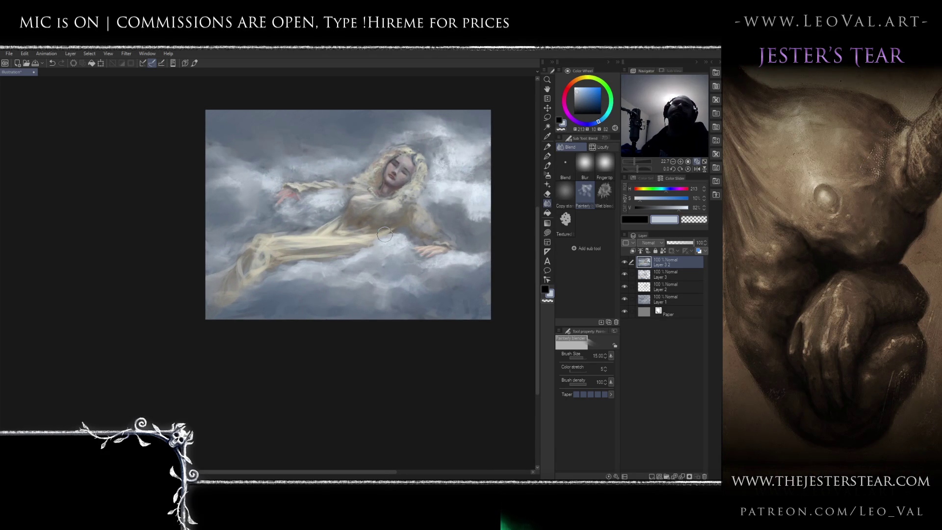
left_click_drag(370, 258, 353, 253)
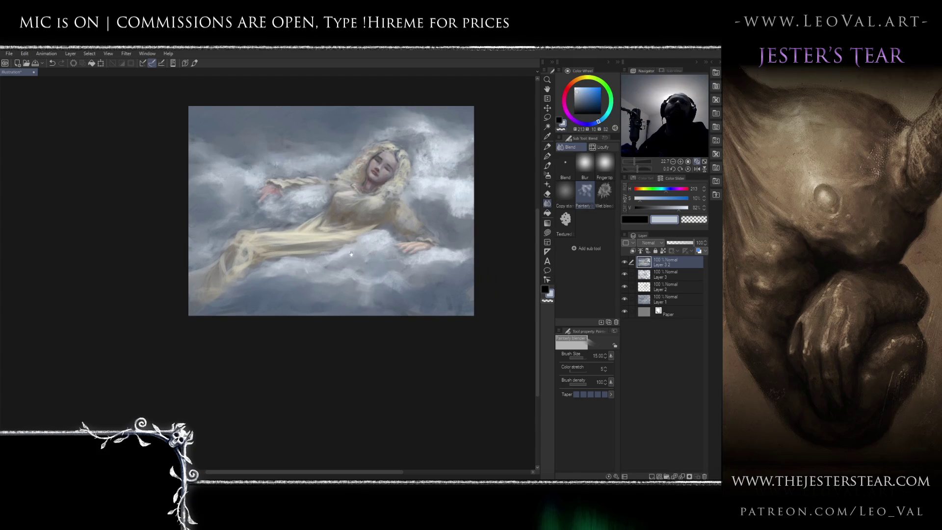
scroll(363, 219, "up", 5)
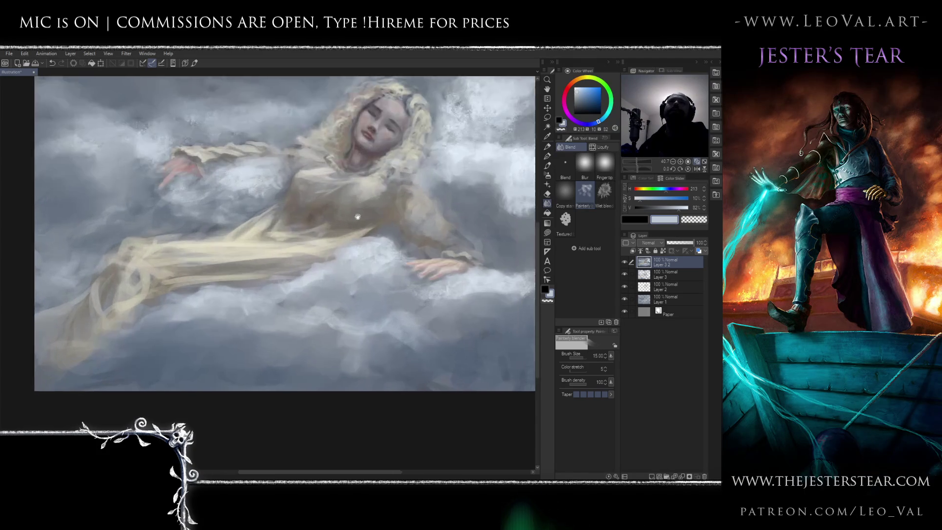
key("b")
left_click(363, 223, "alt")
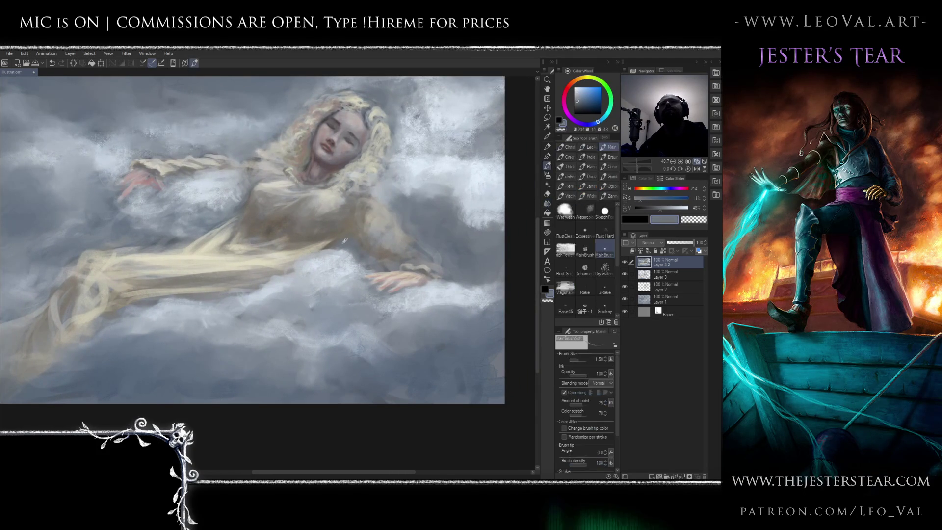
Choose a near-white pale blue paint colour from the colour wheel.
left_click(333, 251, "alt")
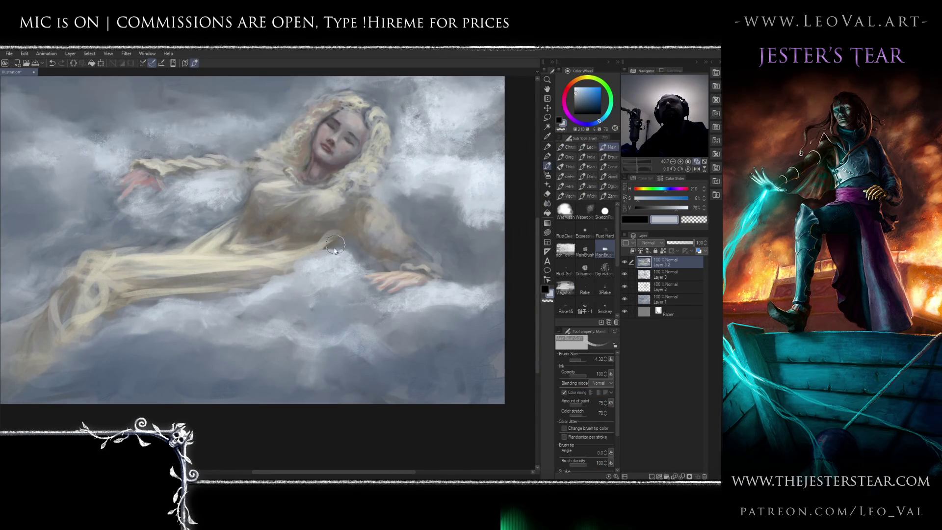
left_click(338, 250, "alt")
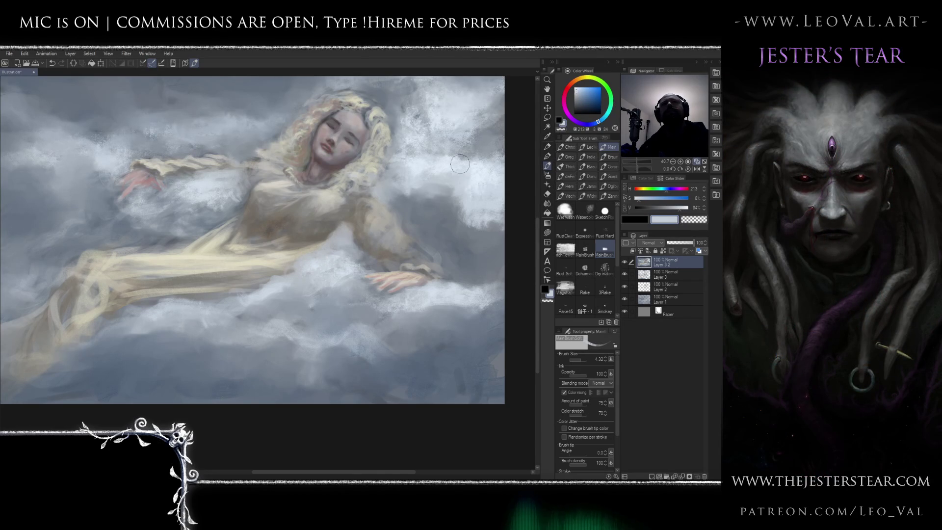
left_click(580, 84)
key("bracketleft")
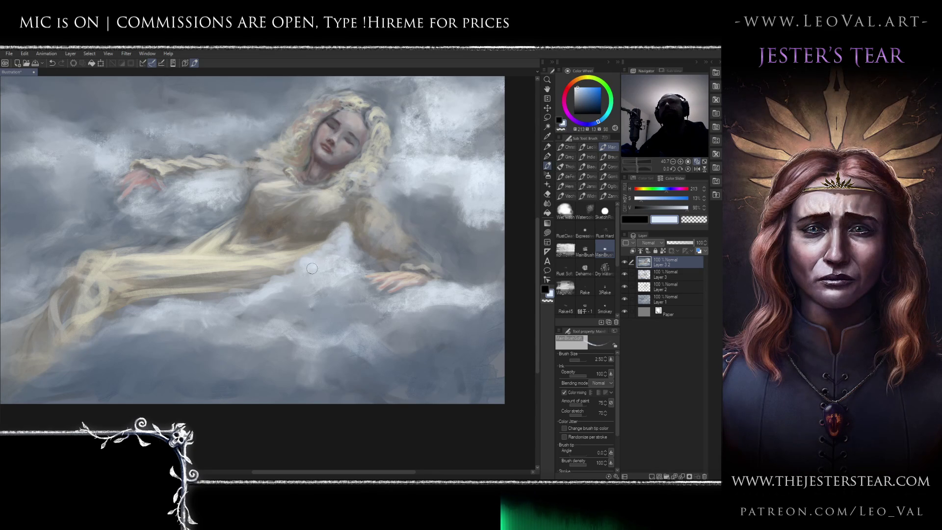
left_click_drag(312, 268, 378, 253)
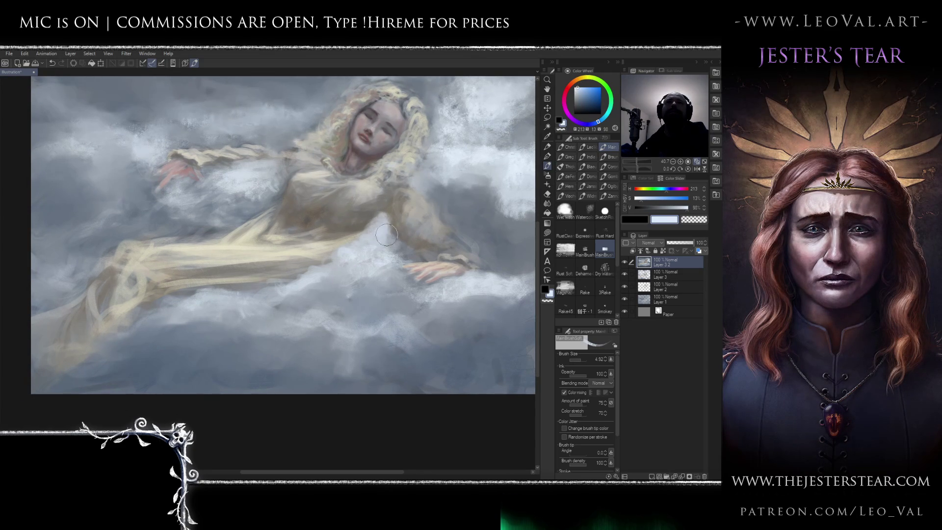
left_click(477, 222, "alt")
left_click(383, 245, "alt")
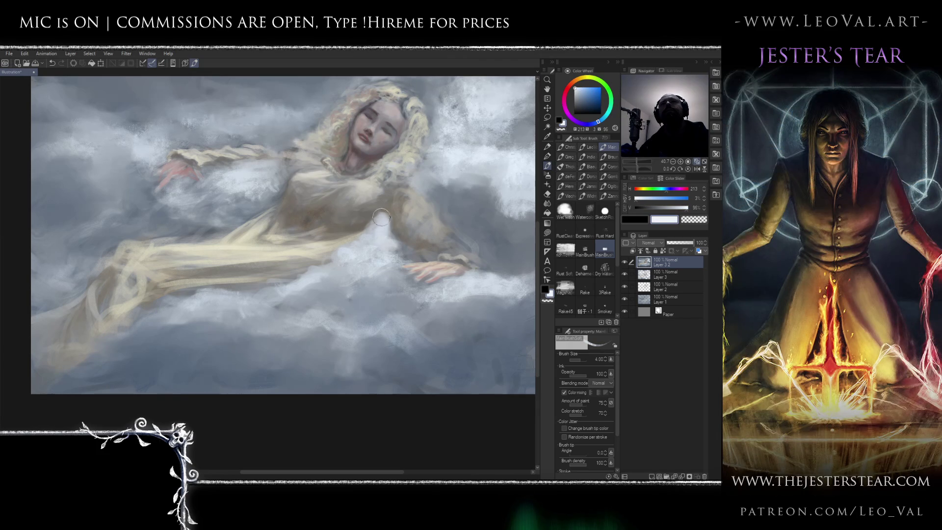
mouse_move(372, 238)
left_mouse_down()
mouse_move(373, 251)
mouse_move(346, 267)
mouse_move(347, 251)
left_mouse_up()
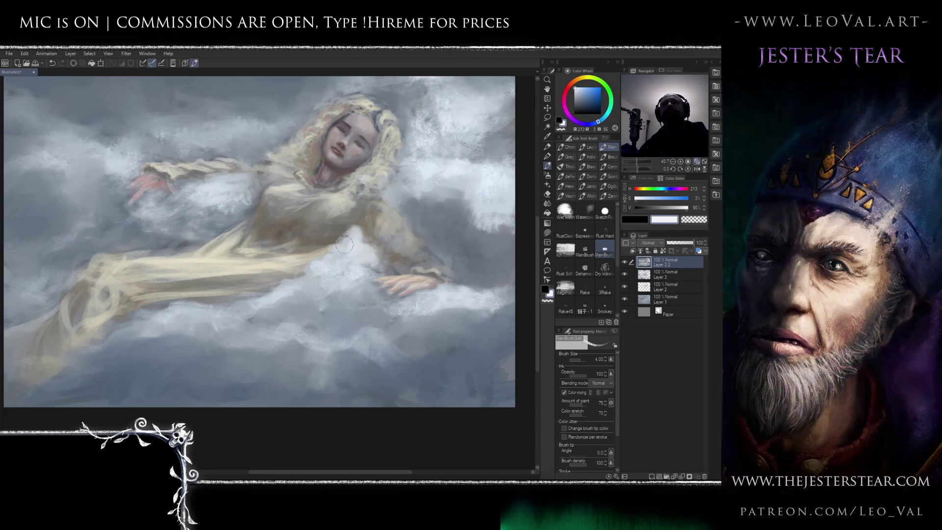
Turn off Color mixing and set the brush size to 5.27.
left_click(564, 392)
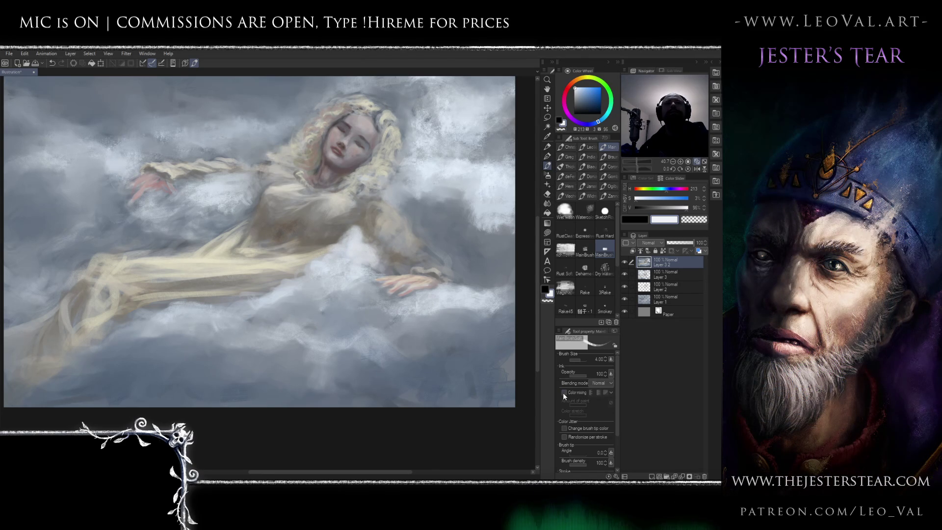
key("bracketleft")
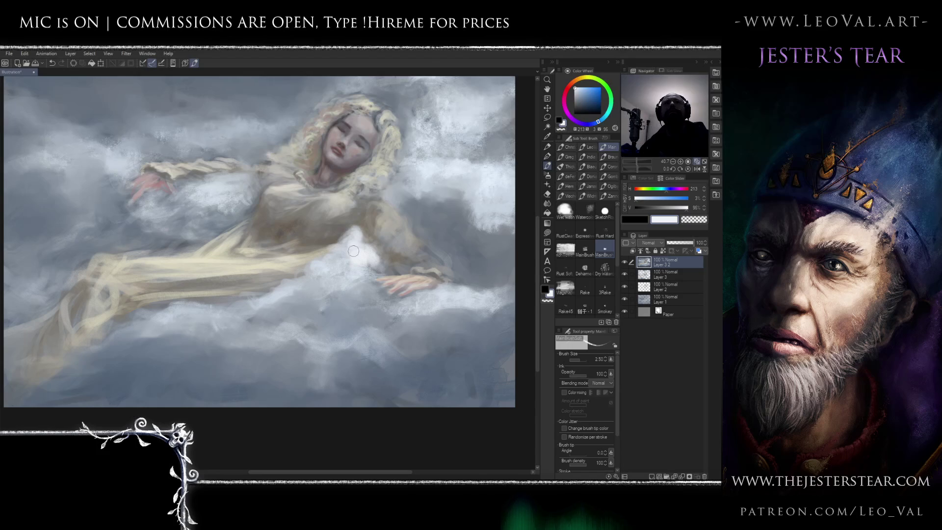
left_click_drag(335, 255, 298, 298)
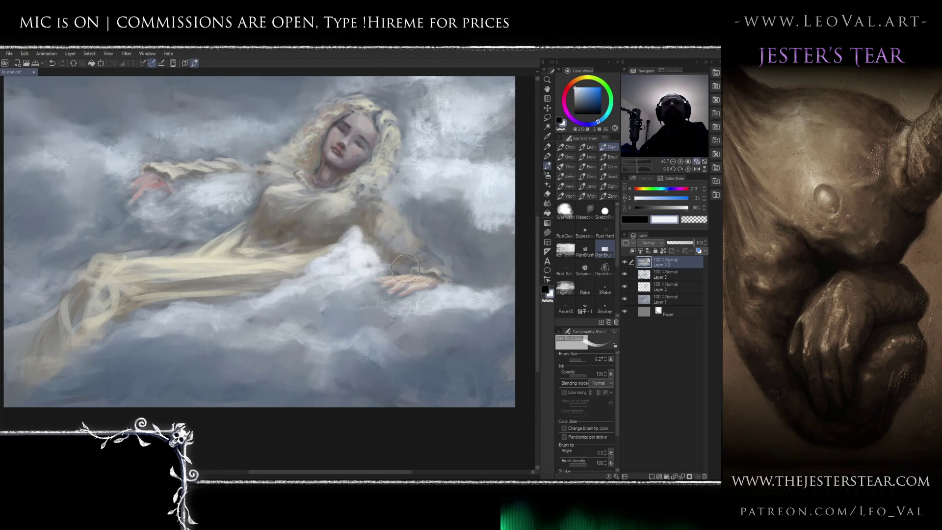
scroll(395, 298, "down", 4)
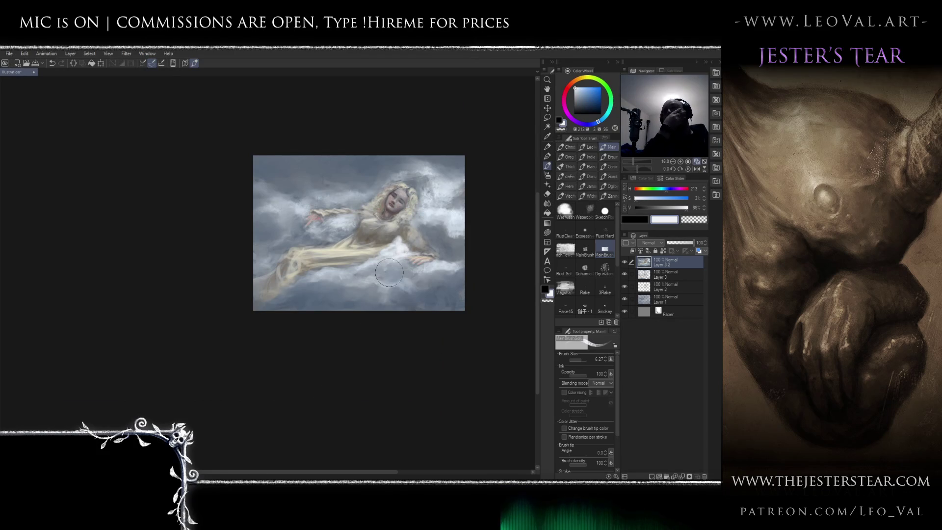
Paint pale wispy strokes into the clouds above the woman's head.
scroll(378, 287, "up", 3)
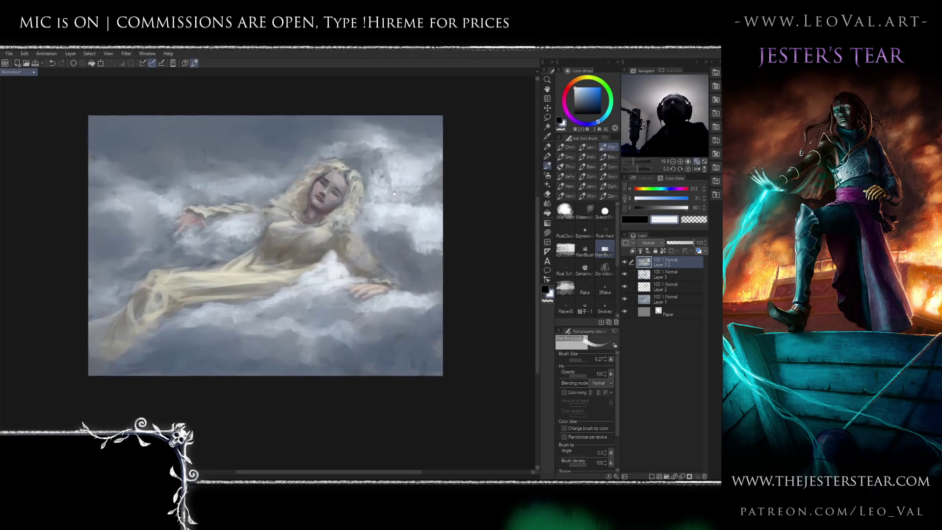
scroll(396, 193, "up", 3)
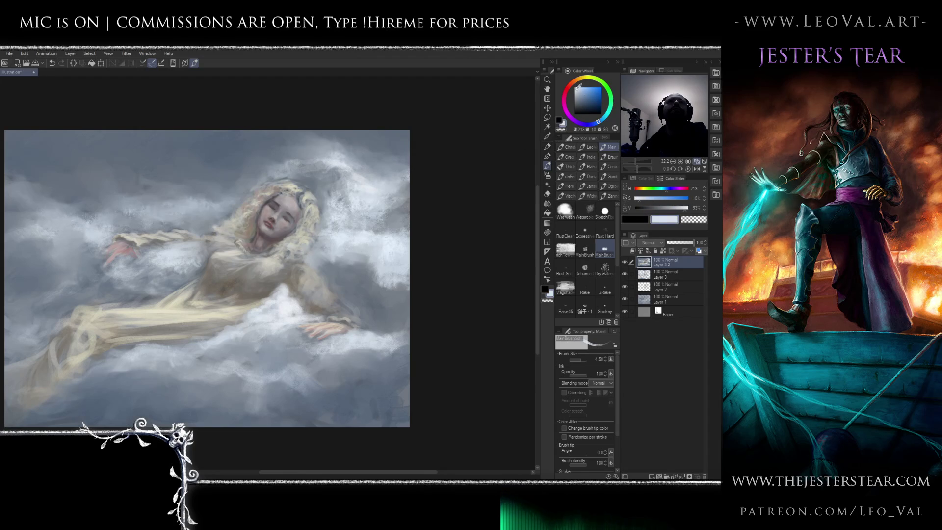
left_click_drag(364, 185, 343, 176)
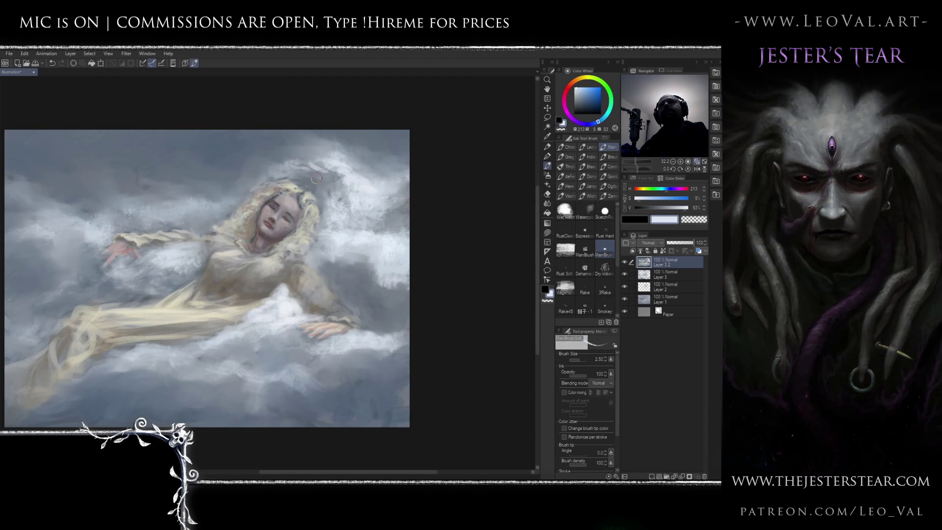
mouse_move(298, 169)
left_mouse_down()
mouse_move(285, 164)
mouse_move(283, 172)
left_mouse_up()
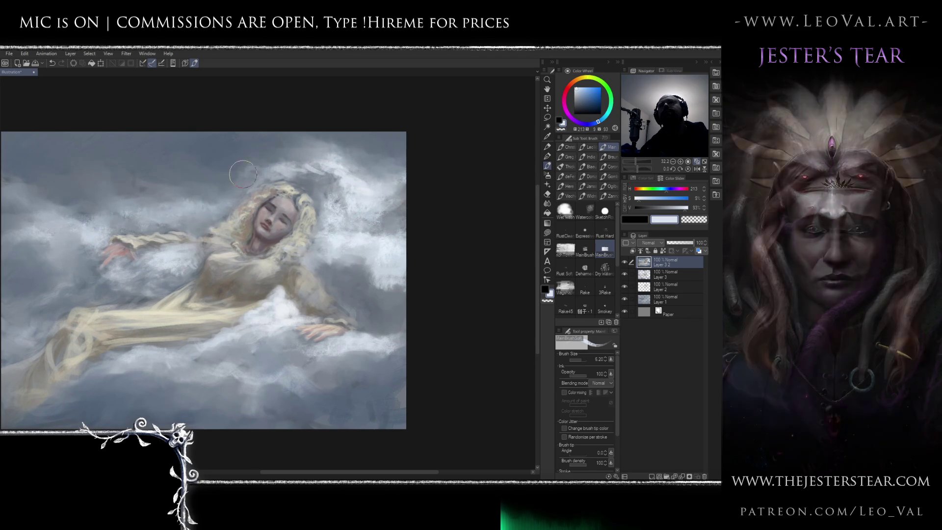
Blend the wisps into the sky, then resume the 1.50 brush with the hair's pale yellow.
key("j")
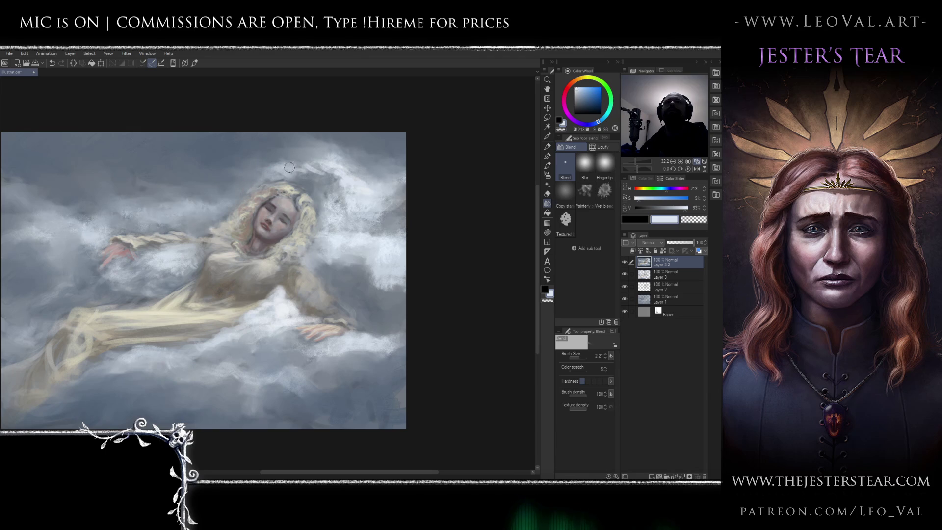
mouse_move(269, 227)
left_mouse_down()
mouse_move(390, 172)
mouse_move(386, 203)
mouse_move(343, 207)
left_mouse_up()
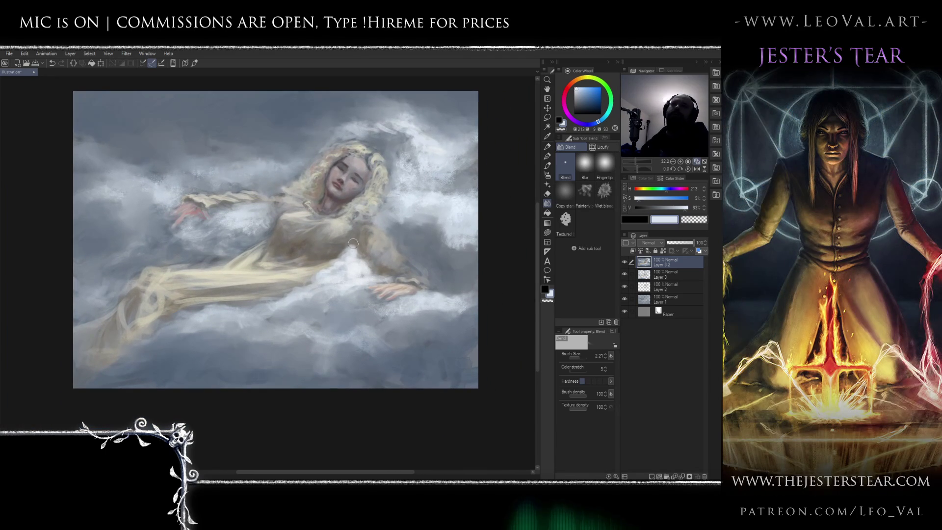
scroll(348, 236, "up", 3)
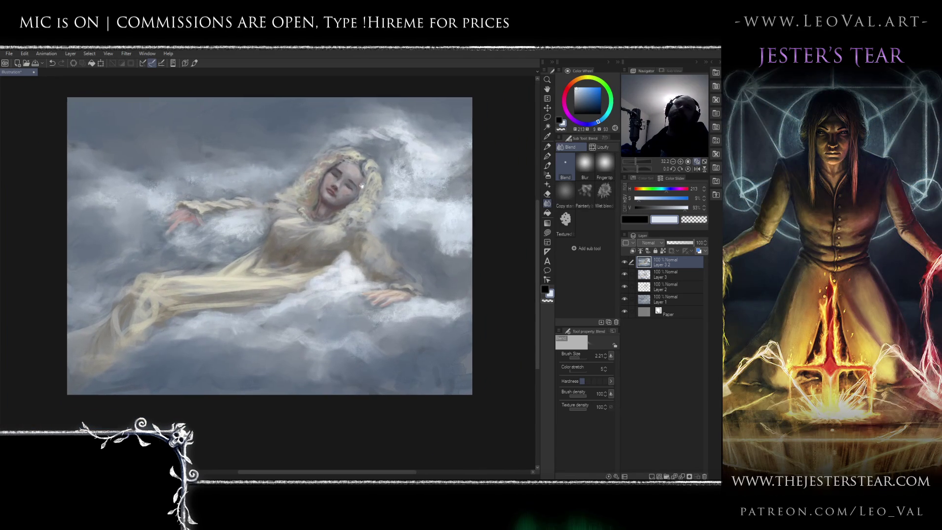
key("b")
left_click(363, 193, "alt")
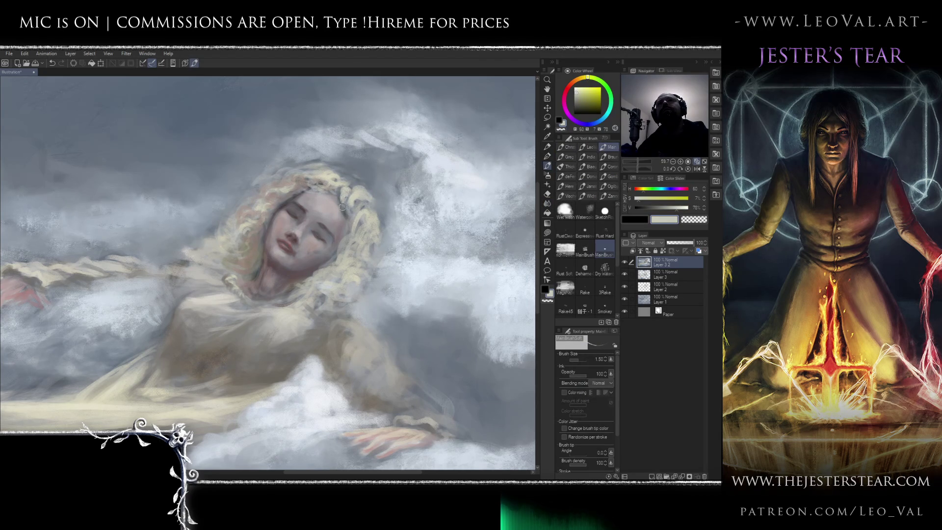
Paint thin pale-yellow strands along the top of the head with a small brush.
left_click(306, 179, "alt")
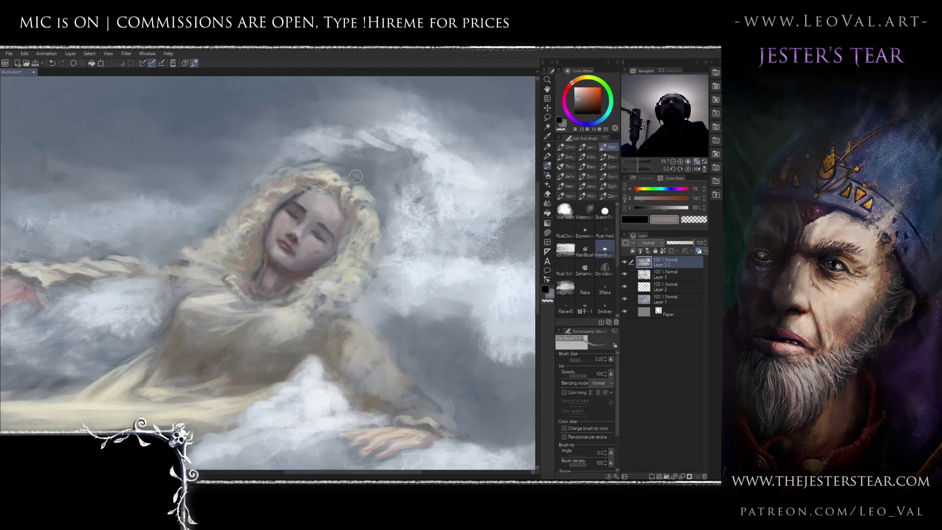
key("bracketleft")
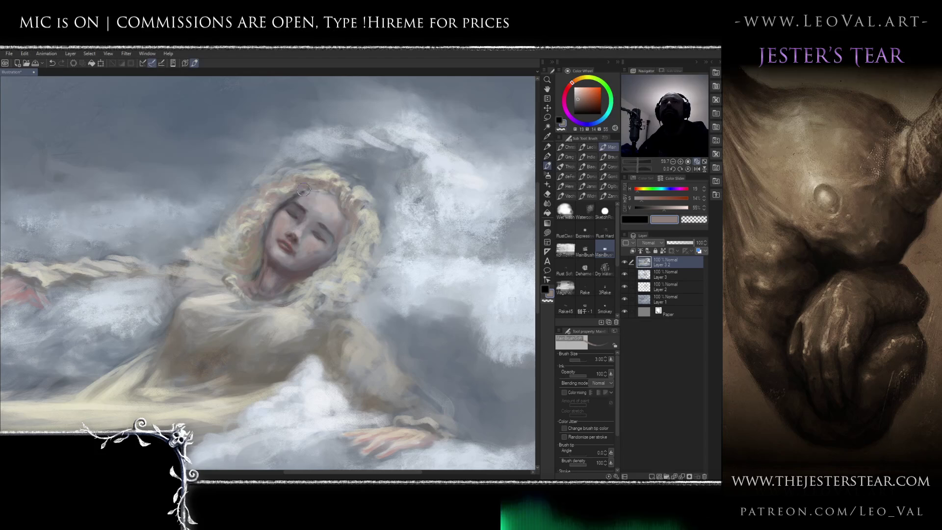
left_click_drag(272, 204, 366, 194)
left_click(386, 163, "alt")
key("bracketleft")
key("bracketleft")
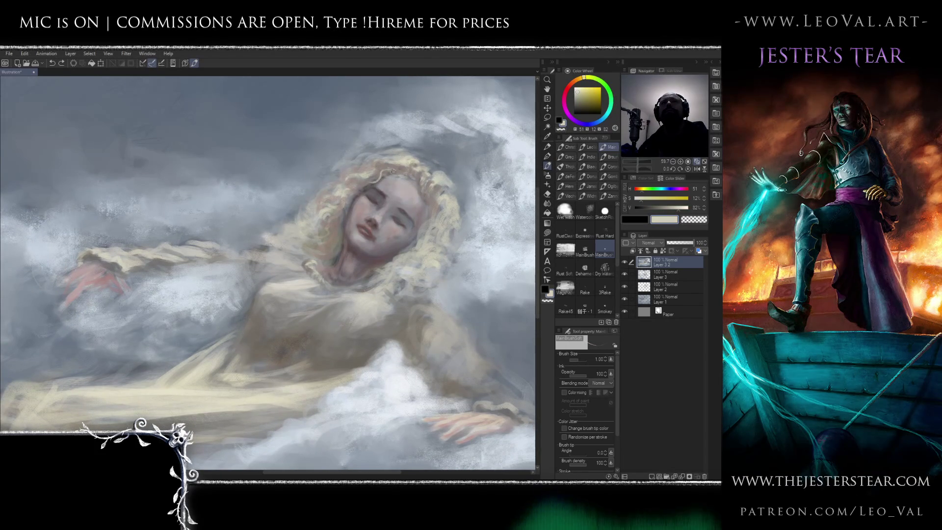
left_click_drag(382, 171, 358, 181)
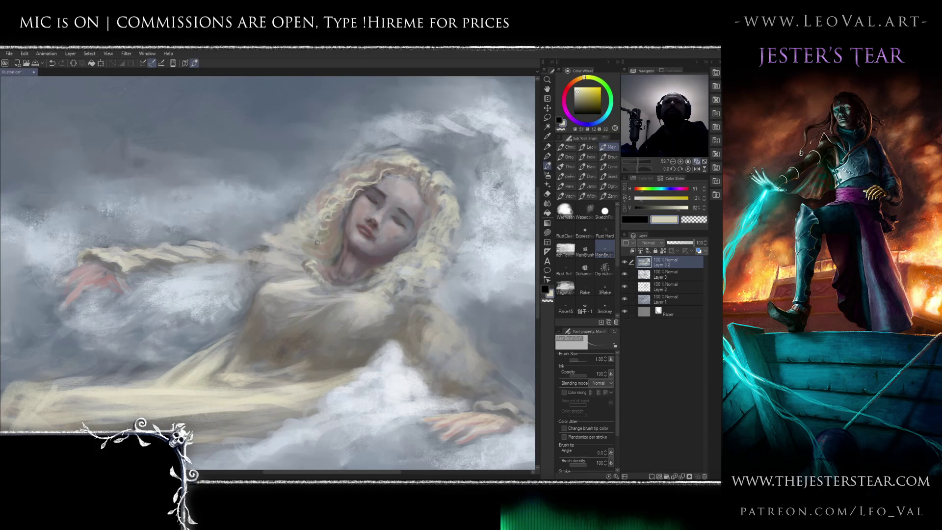
key("bracketright")
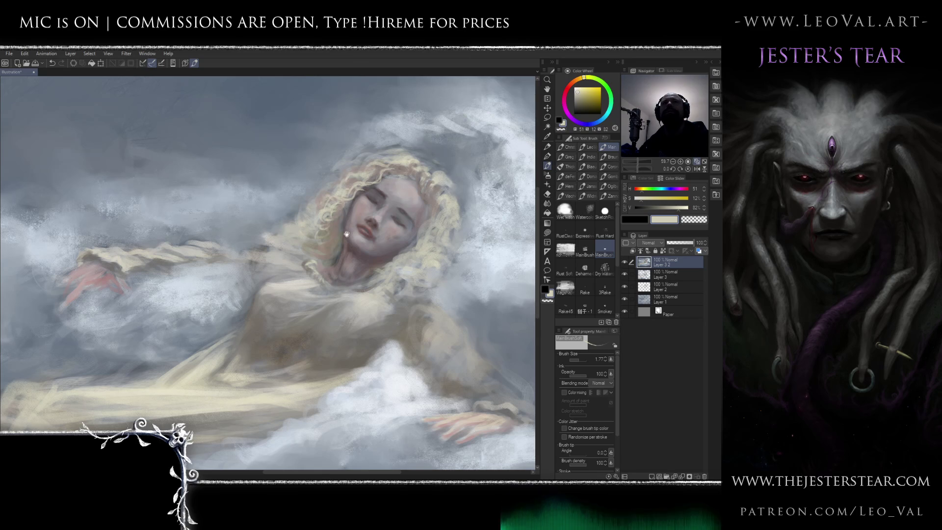
Flip the canvas horizontally to check proportions and zoom in on the face.
scroll(346, 236, "down", 3)
key("h")
key("h")
scroll(294, 222, "up", 5)
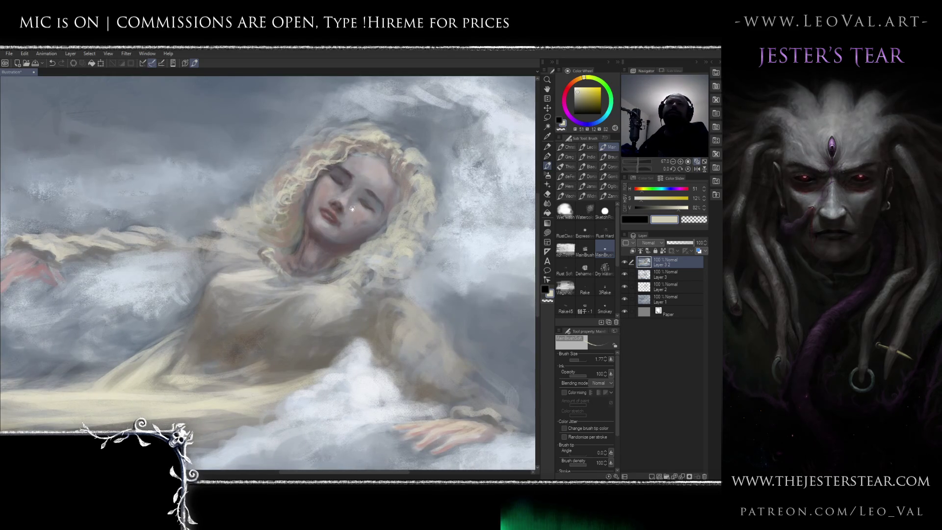
scroll(351, 235, "up", 2)
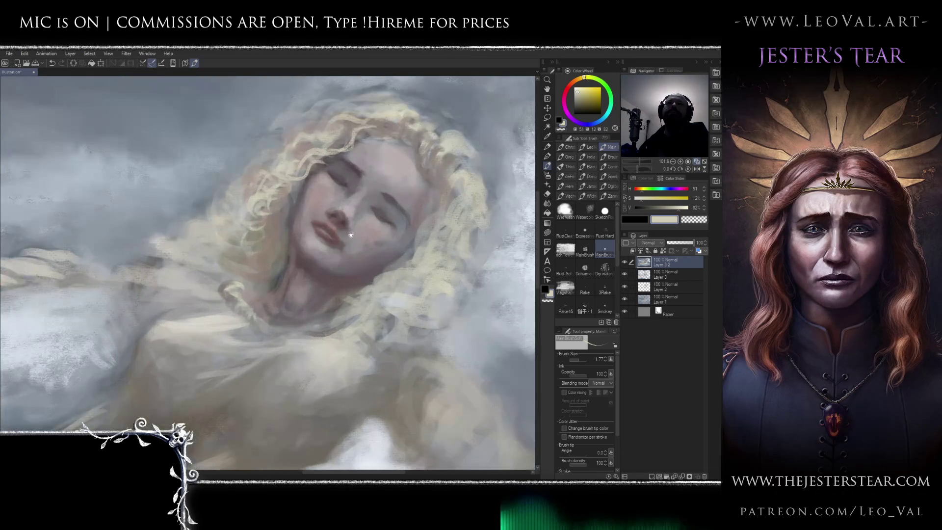
scroll(348, 222, "up", 2)
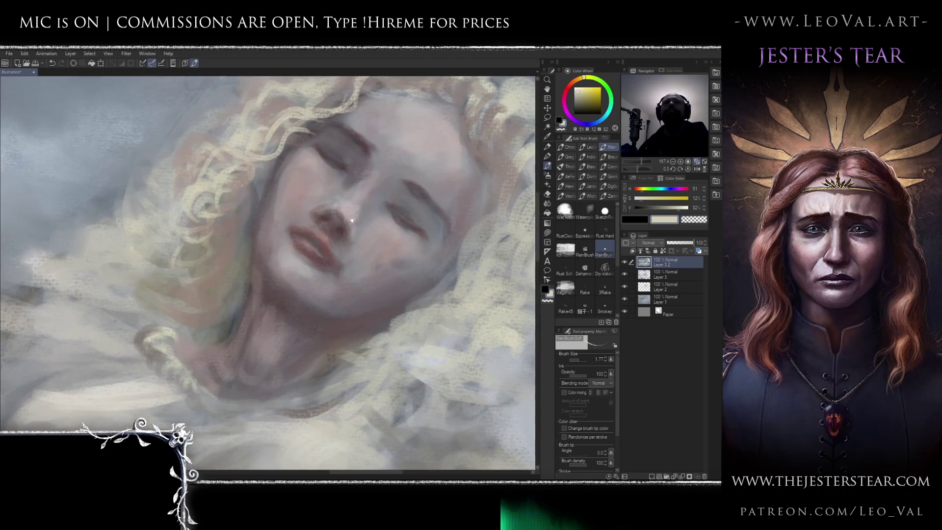
Sample the skin, lighten it toward warm orange, and set the brush to 8.77 for the face.
left_click_drag(347, 222, 316, 245)
left_click(339, 240, "alt")
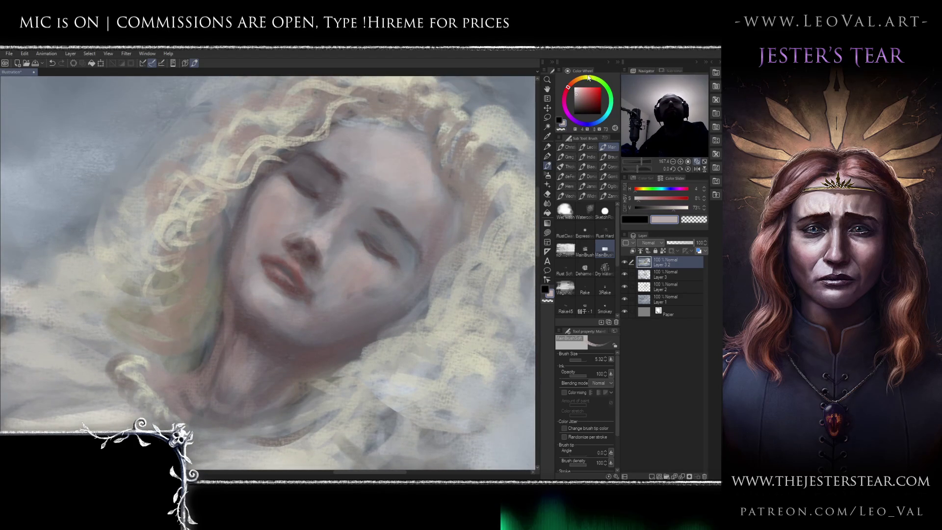
left_click(578, 87)
left_click(573, 81)
key("bracketleft")
key("bracketleft")
key("bracketleft")
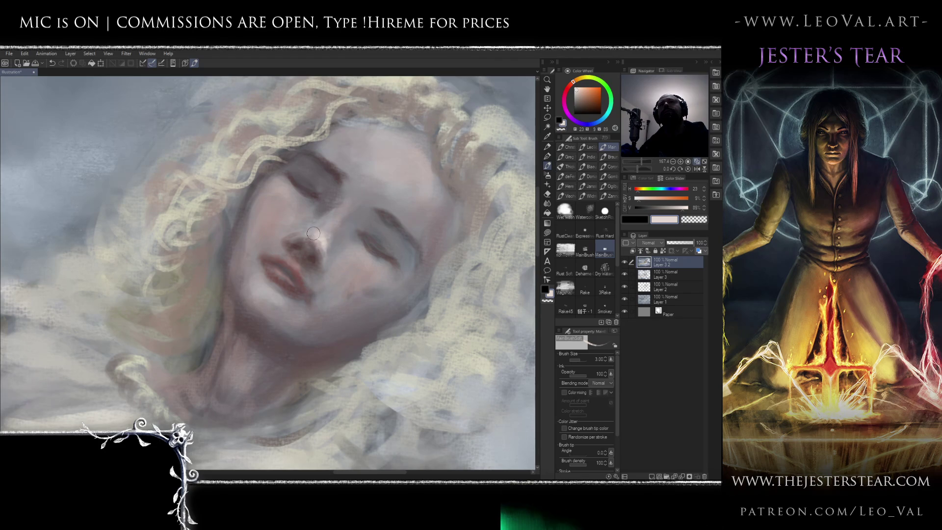
left_click_drag(324, 240, 353, 256)
key("bracketright")
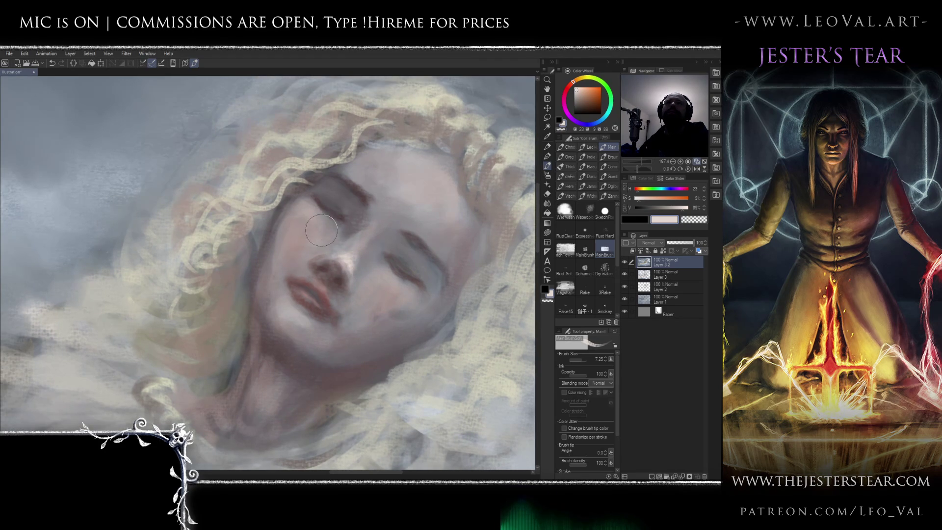
key("bracketright")
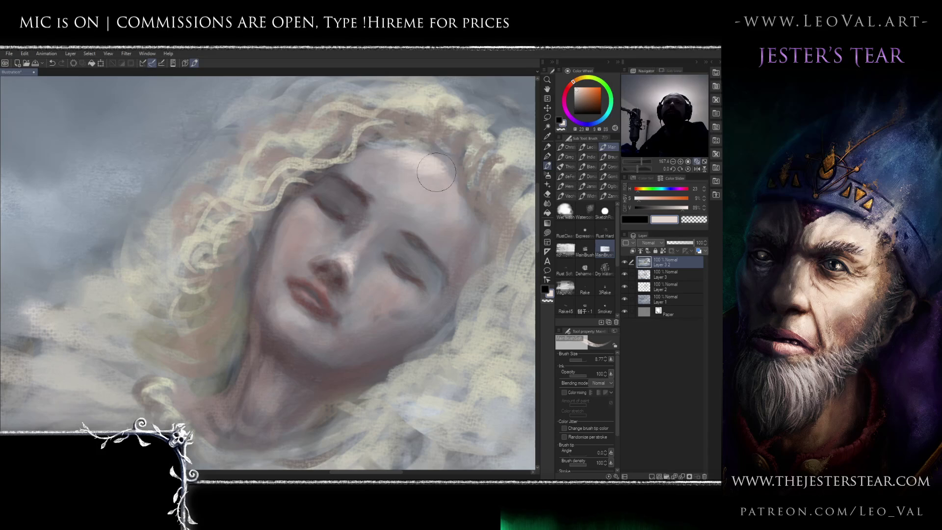
scroll(436, 172, "down", 8)
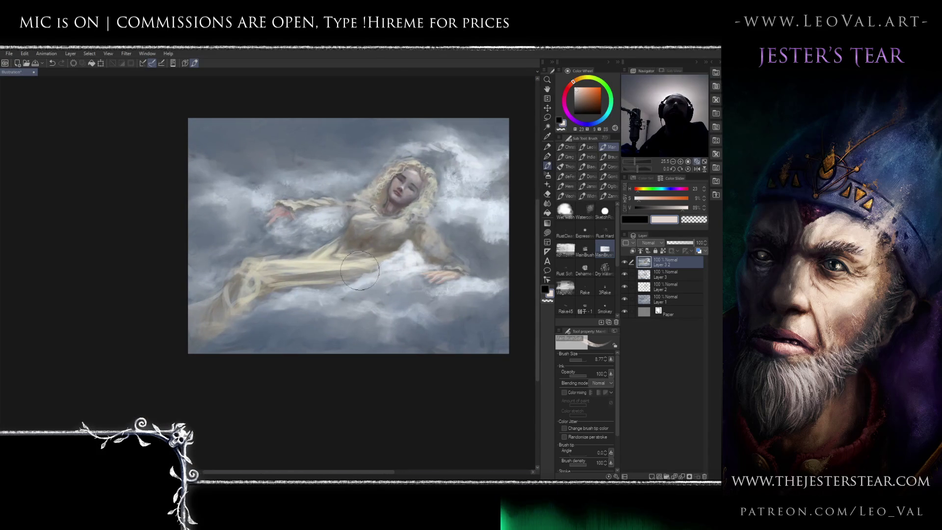
scroll(427, 192, "up", 6)
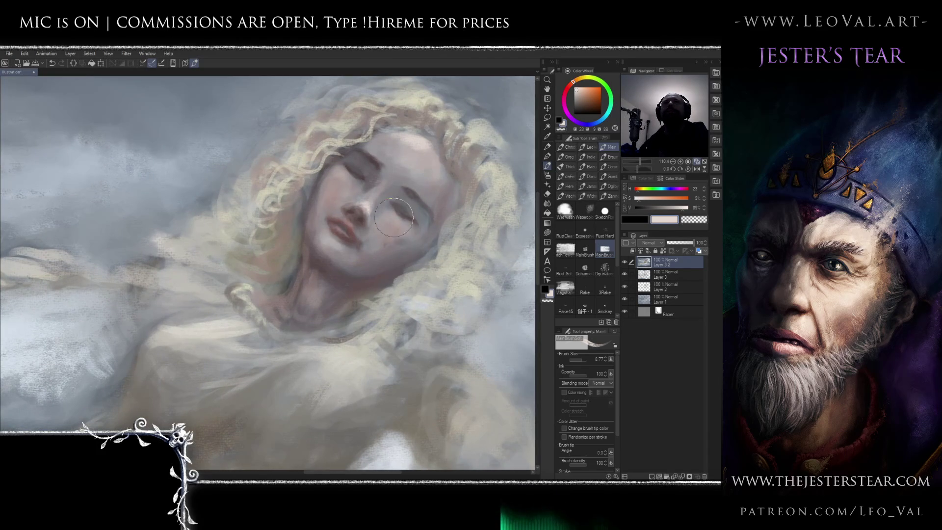
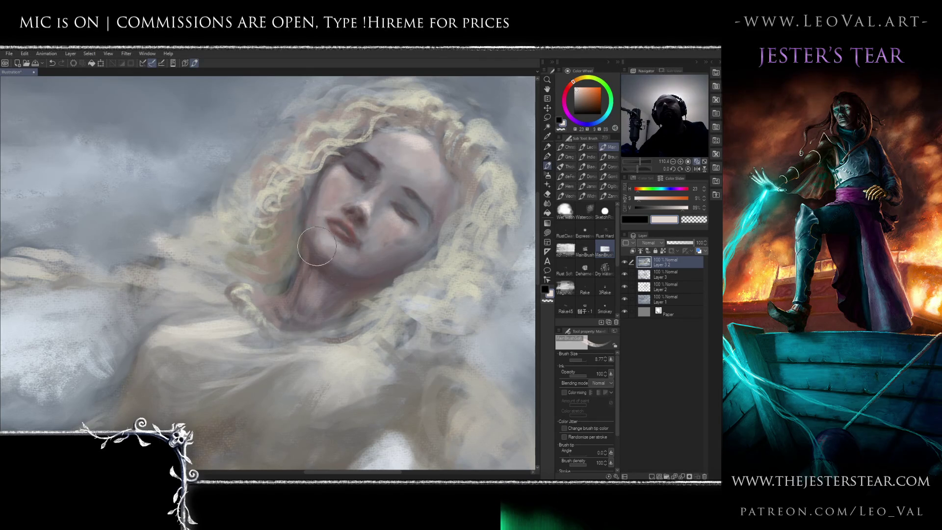
Mix a warm pinkish-red from sampled browns and paint reddish hair strands beside the neck.
left_click(318, 225, "alt")
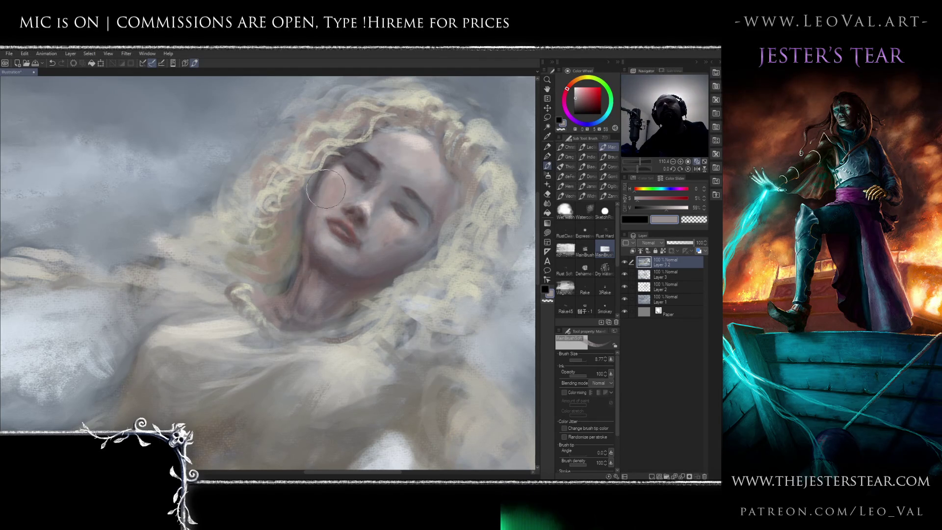
left_click_drag(315, 234, 337, 190)
key("bracketleft")
key("bracketleft")
key("bracketleft")
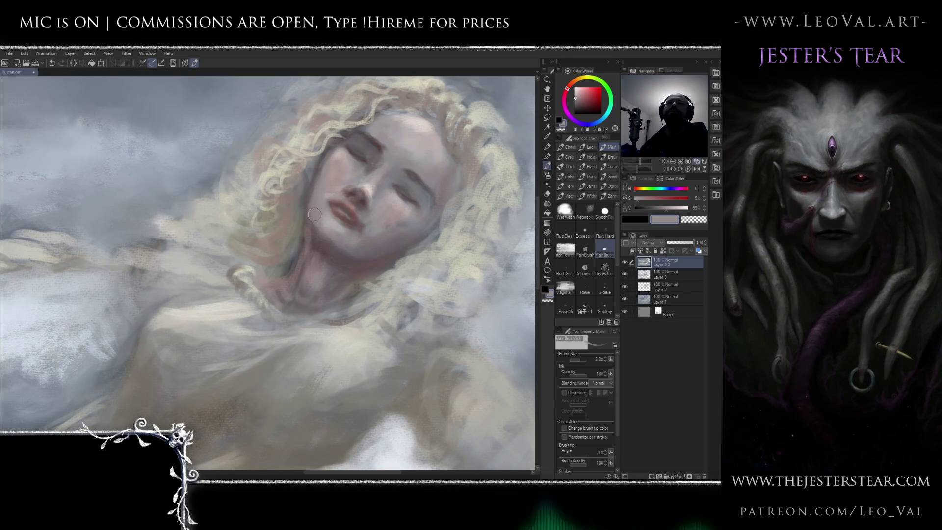
left_click(336, 140, "alt")
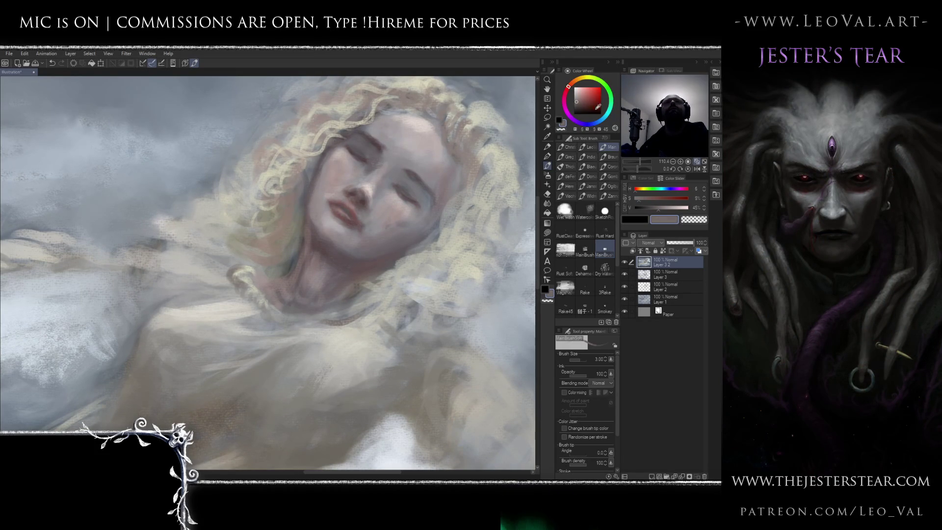
mouse_move(595, 112)
left_mouse_down()
mouse_move(580, 109)
mouse_move(574, 84)
mouse_move(585, 106)
left_mouse_up()
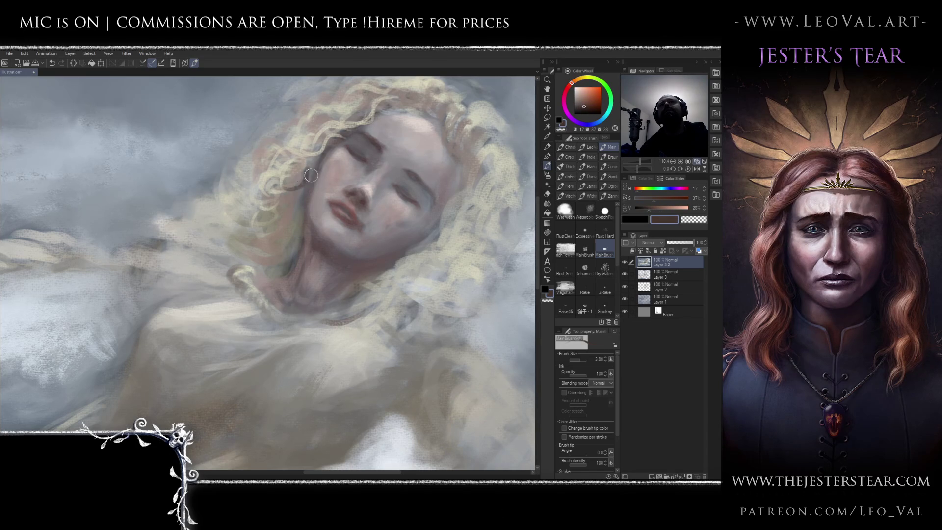
left_click_drag(585, 99, 582, 98)
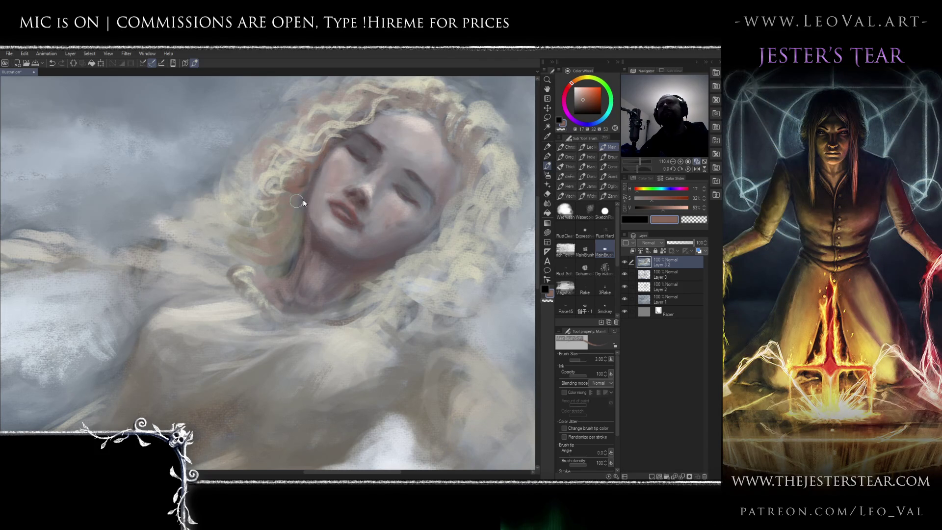
mouse_move(270, 249)
left_mouse_down()
mouse_move(236, 241)
mouse_move(223, 262)
left_mouse_up()
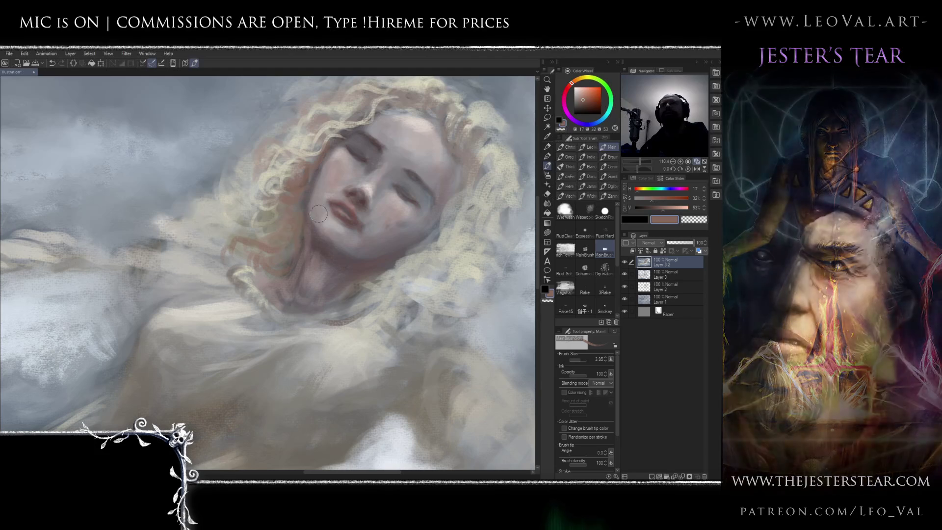
Sample a grey-mauve, shrink the brush to 2.50 and rotate the view so the face sits upright.
left_click(323, 238, "alt")
key("bracketleft")
key("bracketleft")
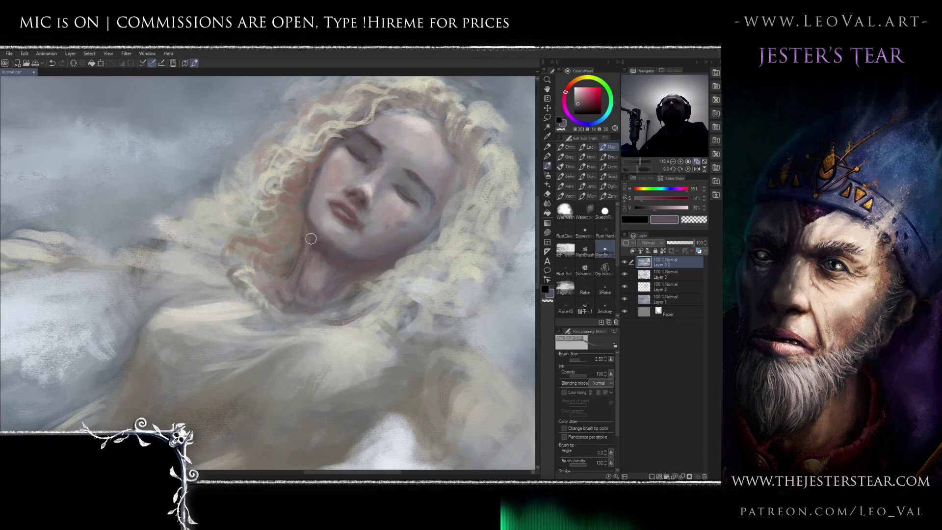
mouse_move(355, 230)
left_mouse_down()
mouse_move(373, 250)
mouse_move(347, 175)
mouse_move(334, 223)
left_mouse_up()
key("r")
scroll(334, 224, "up", 3)
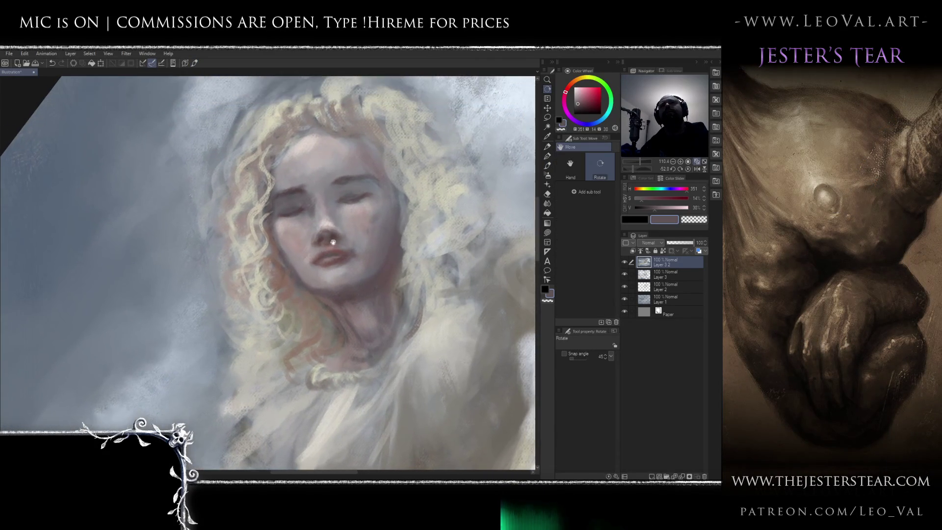
Level the view and lighten the chin and skin beside the lips with a pale skin tone.
key("h")
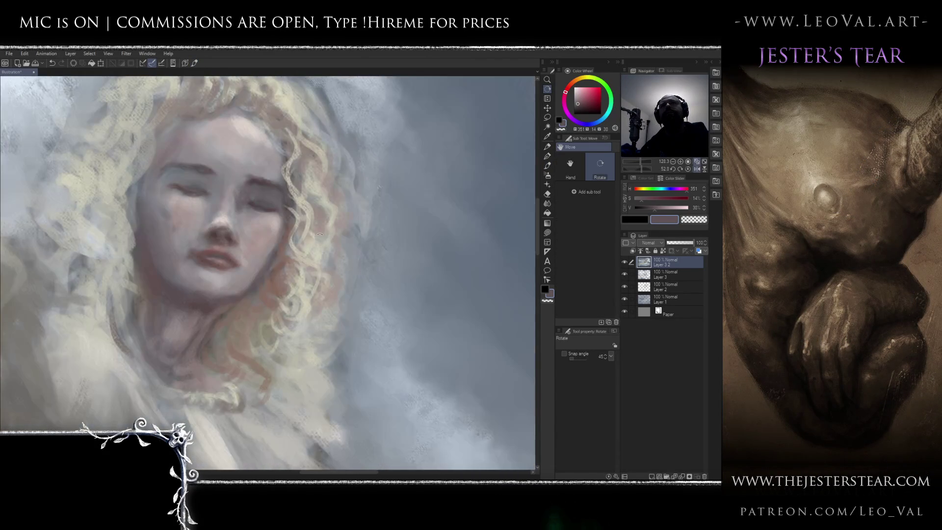
key("h")
left_click_drag(326, 216, 351, 255)
scroll(351, 254, "up", 3)
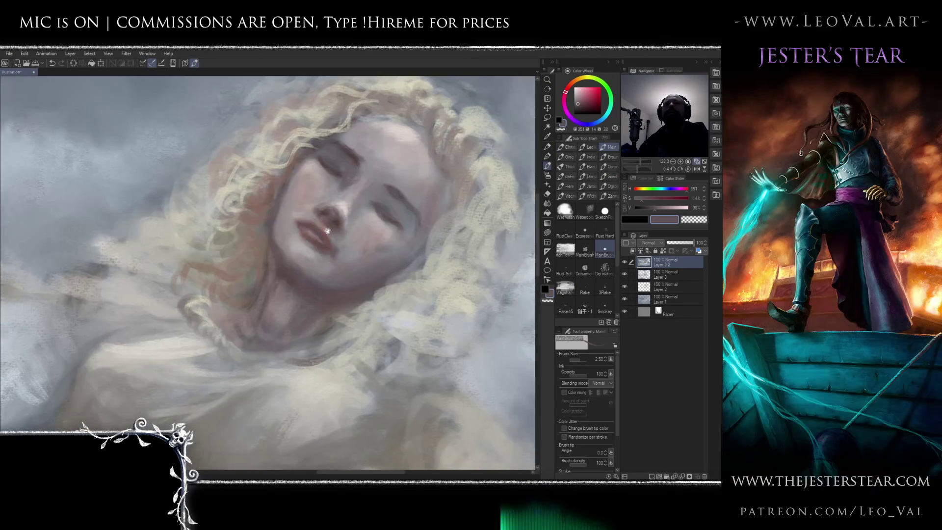
left_click(335, 225, "alt")
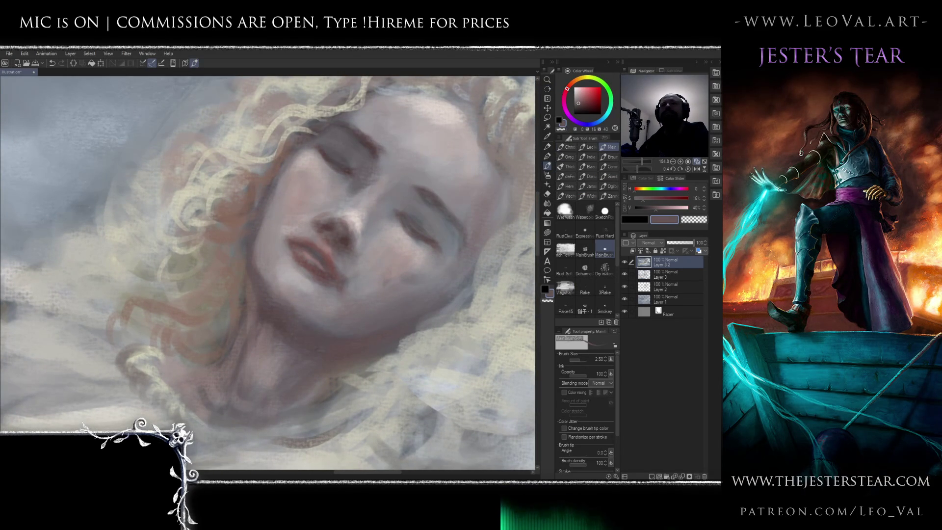
left_click(333, 143, "alt")
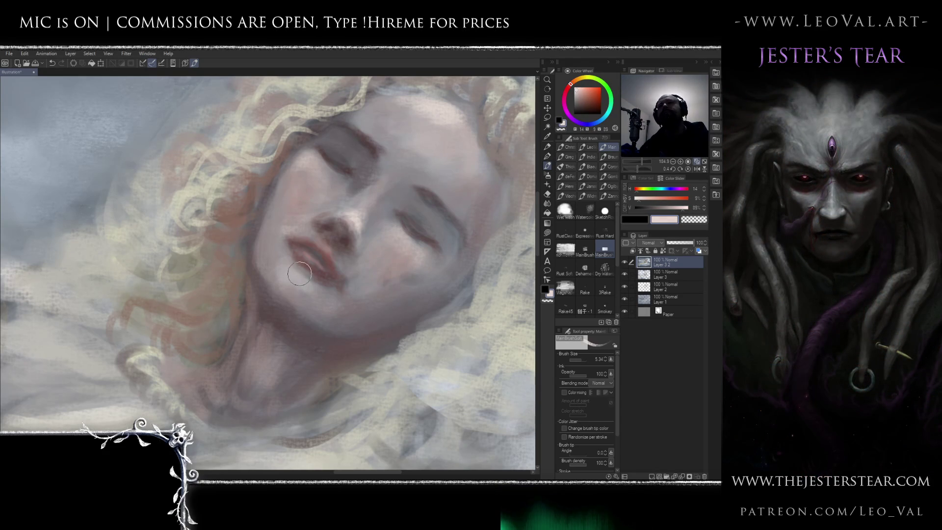
left_click_drag(278, 265, 270, 244)
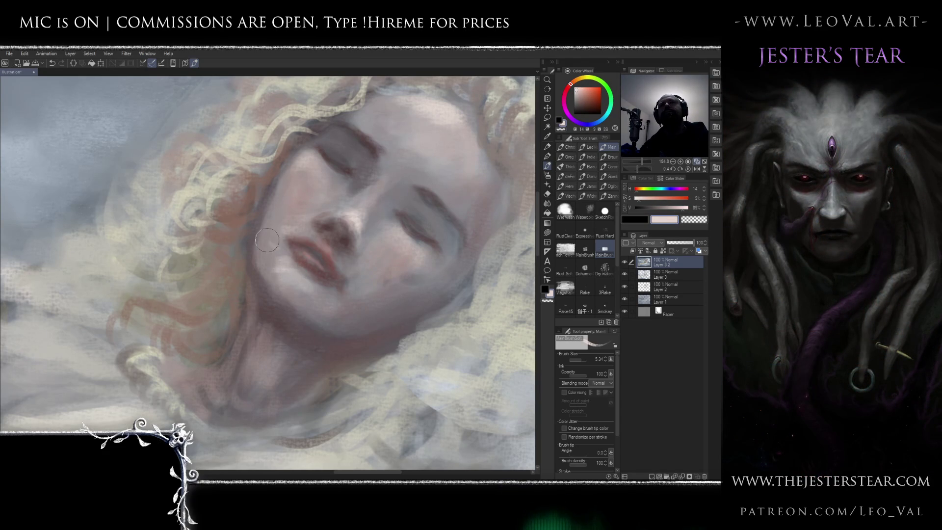
left_click_drag(288, 283, 280, 266)
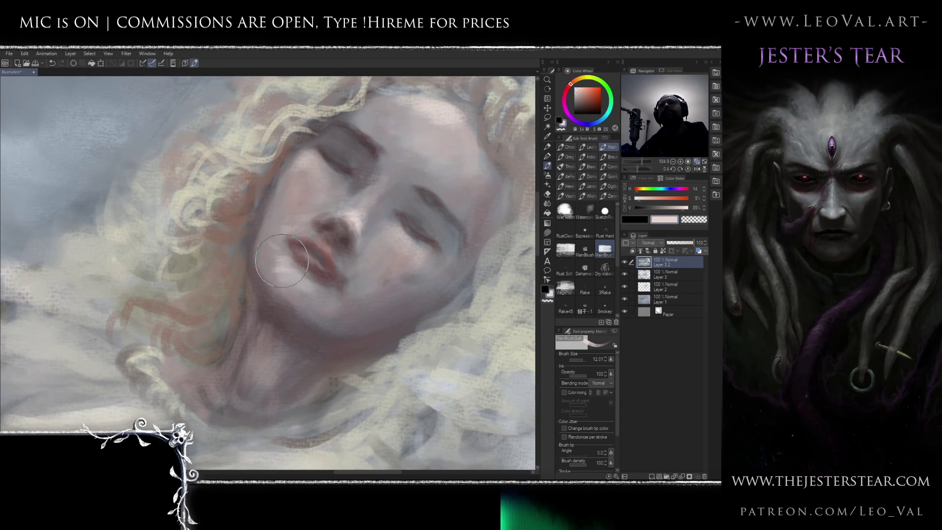
left_click_drag(279, 272, 318, 251)
Soften around the lips with sampled grey-mauve and warm brownish skin tones at brush sizes 6–13.
left_click(318, 252, "alt")
left_click(318, 251, "alt")
key("bracketleft")
key("bracketleft")
key("bracketleft")
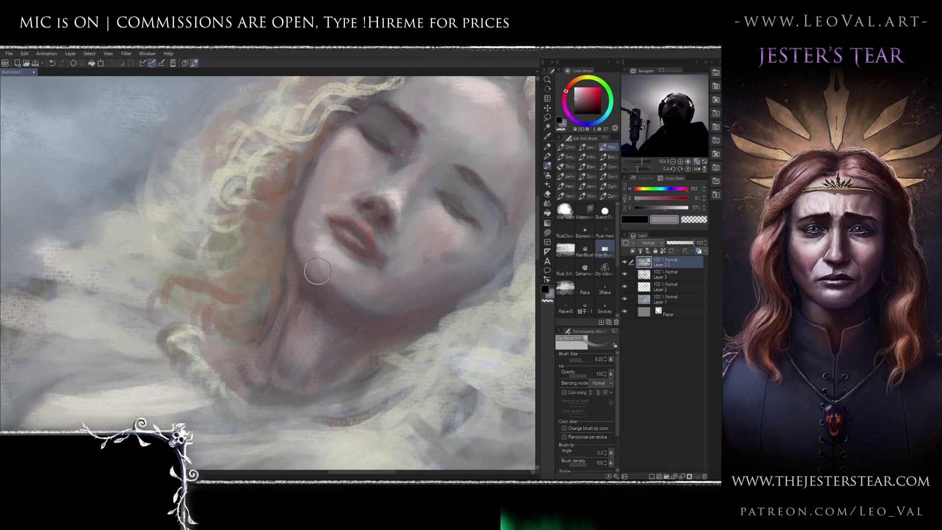
left_click_drag(315, 272, 360, 316)
left_click(327, 294, "alt")
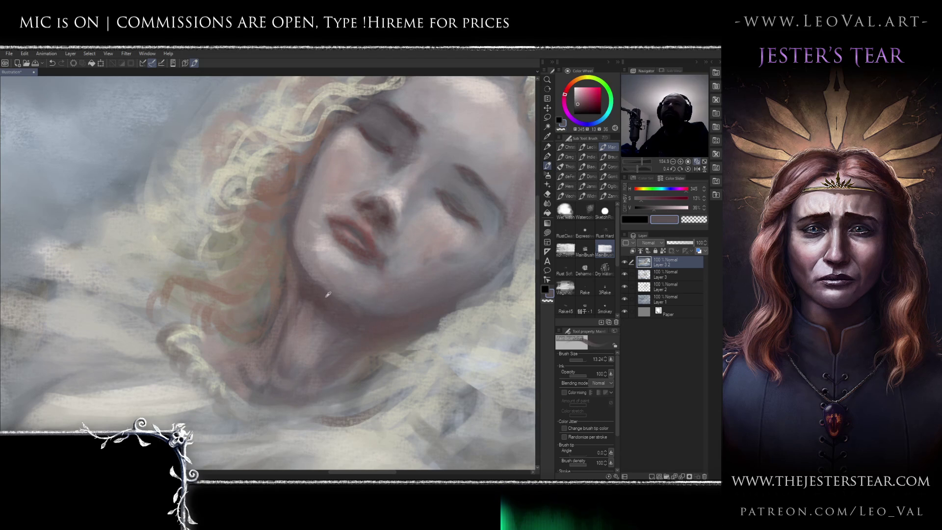
left_click(311, 268, "alt")
left_click_drag(315, 273, 311, 280)
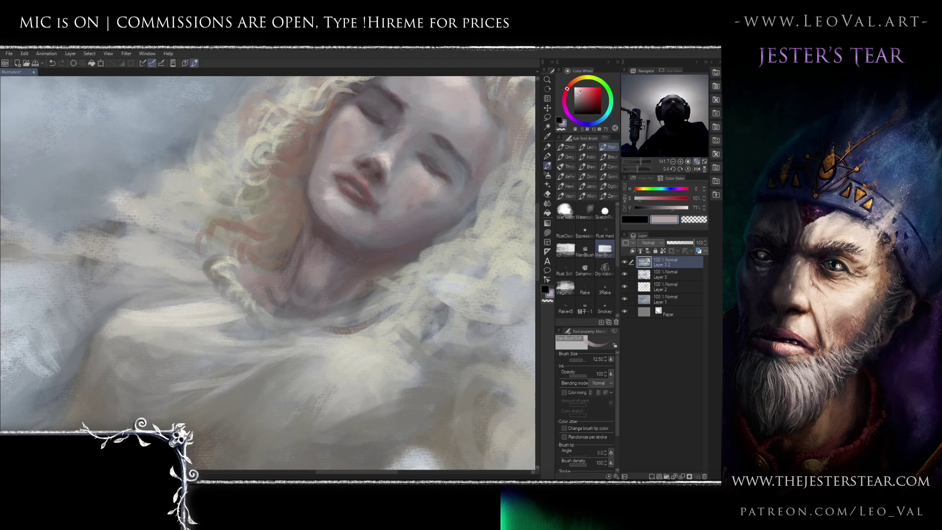
key("bracketleft")
key("bracketleft")
key("bracketleft")
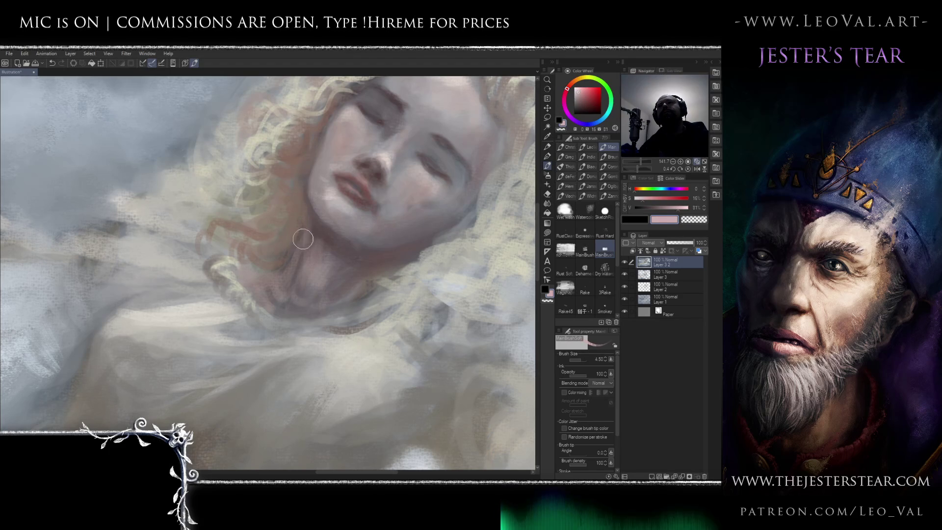
left_click_drag(303, 262, 335, 270)
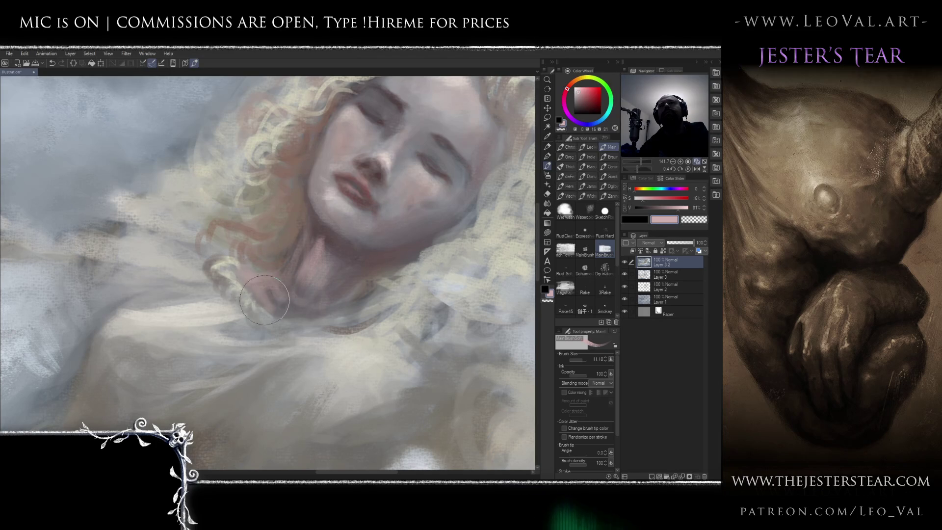
Shade the neck with a dark reddish shadow colour, ending with a size-30 brush.
mouse_move(356, 297)
left_mouse_down()
mouse_move(385, 267)
mouse_move(369, 264)
left_mouse_up()
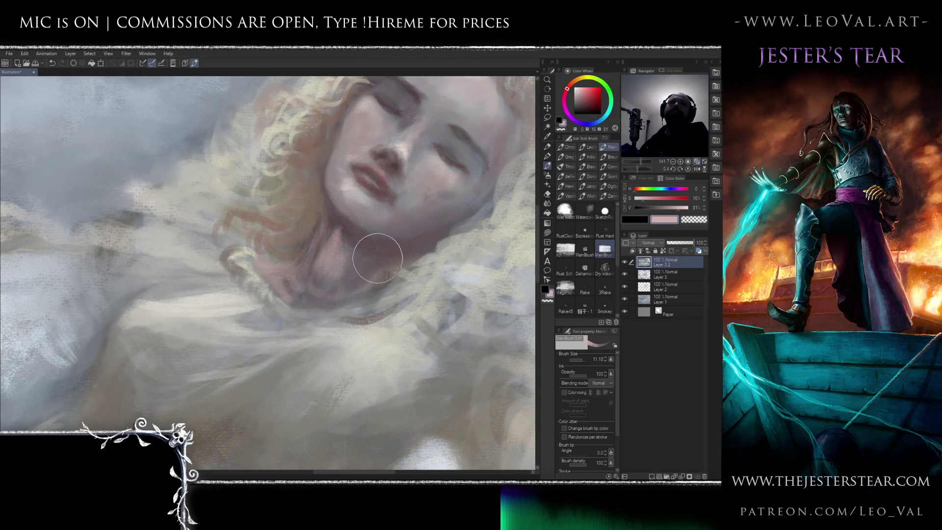
mouse_move(373, 249)
left_mouse_down()
mouse_move(361, 279)
mouse_move(346, 282)
mouse_move(367, 278)
left_mouse_up()
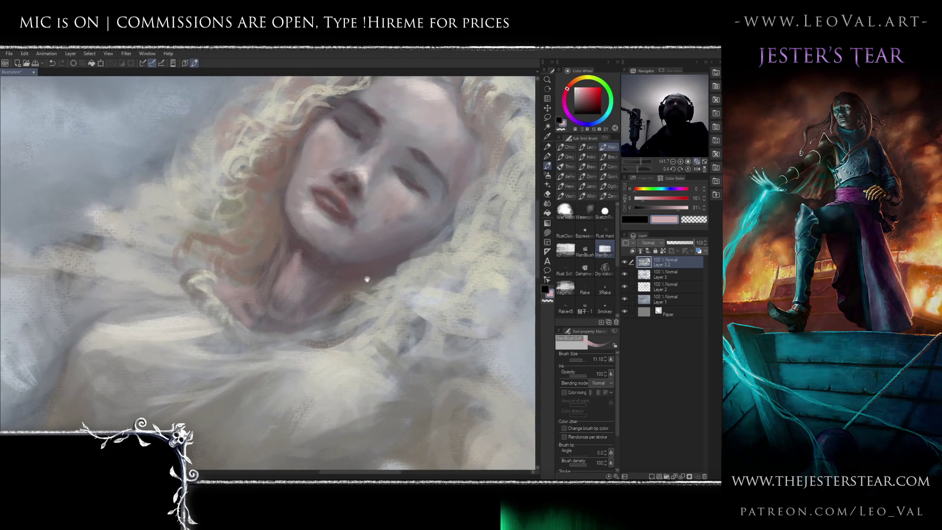
left_click(305, 254, "alt")
key("bracketleft")
key("bracketleft")
key("bracketleft")
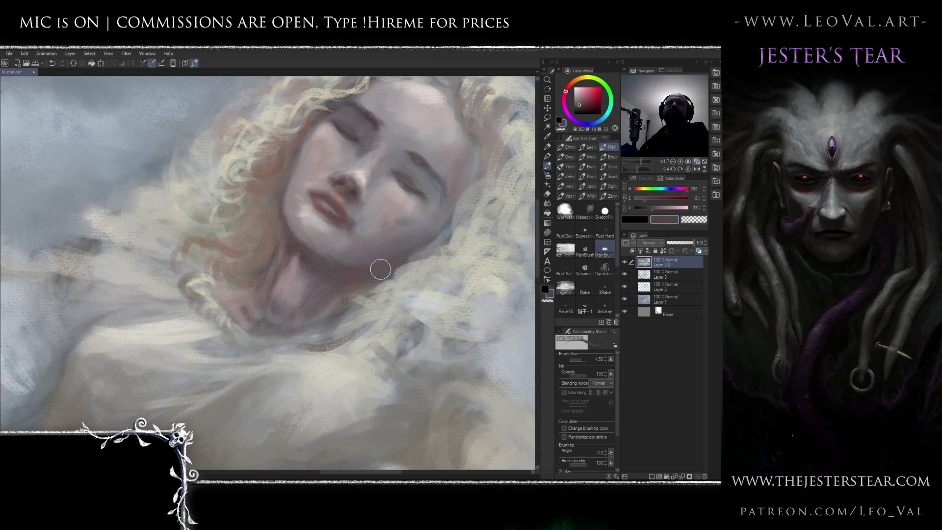
left_click_drag(339, 262, 422, 263)
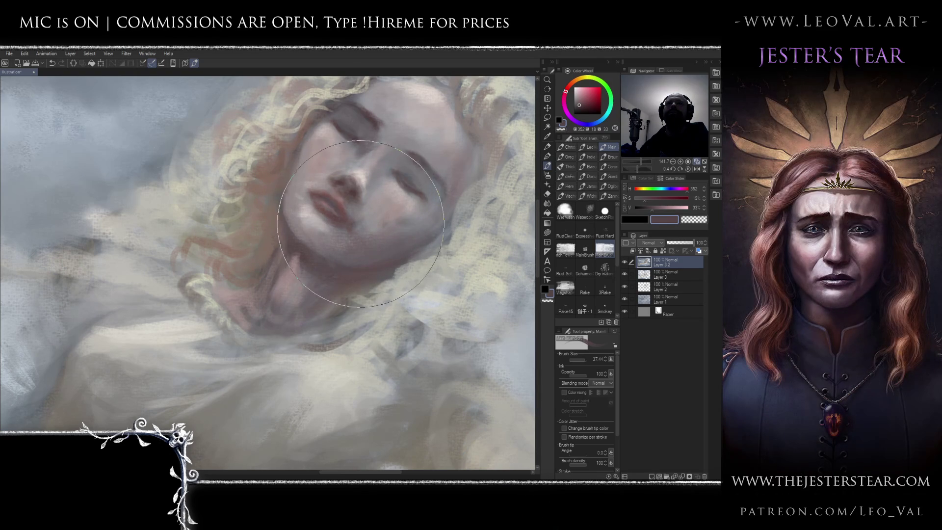
key("bracketleft")
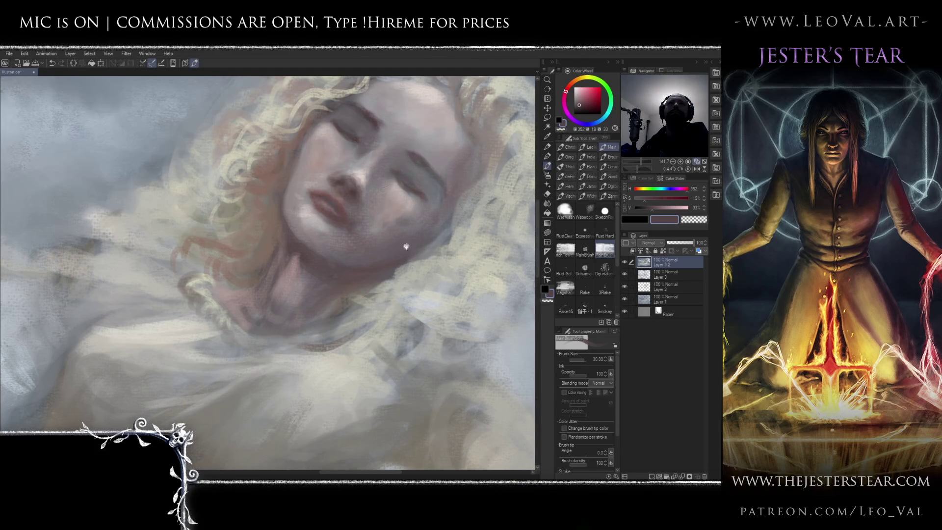
Zoom in and refine the eyelid and brow on the viewer's right with a size-20 brush.
scroll(410, 249, "down", 5)
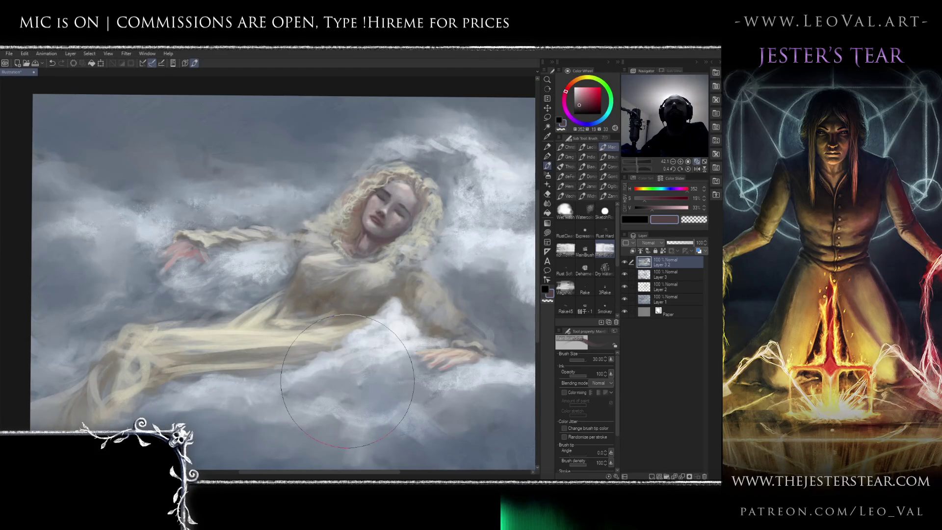
scroll(347, 381, "down", 2)
scroll(444, 188, "up", 8)
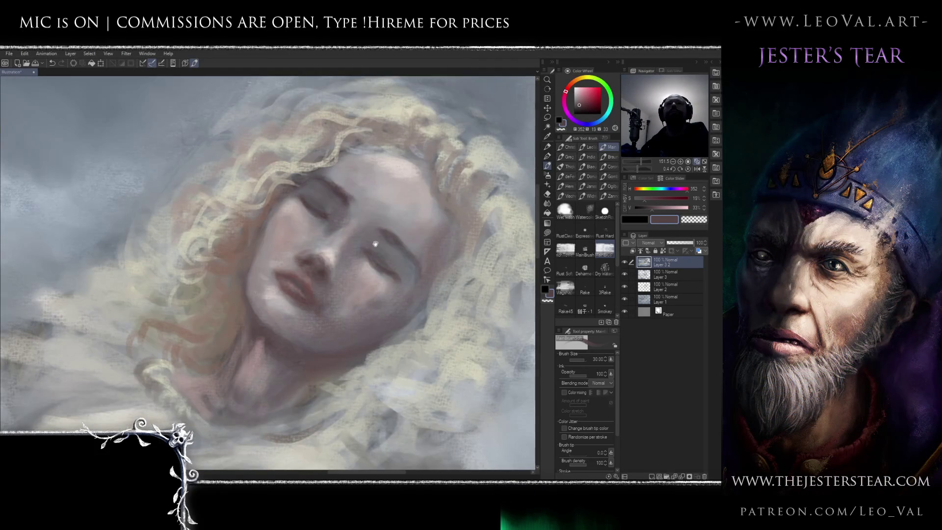
scroll(377, 240, "up", 2)
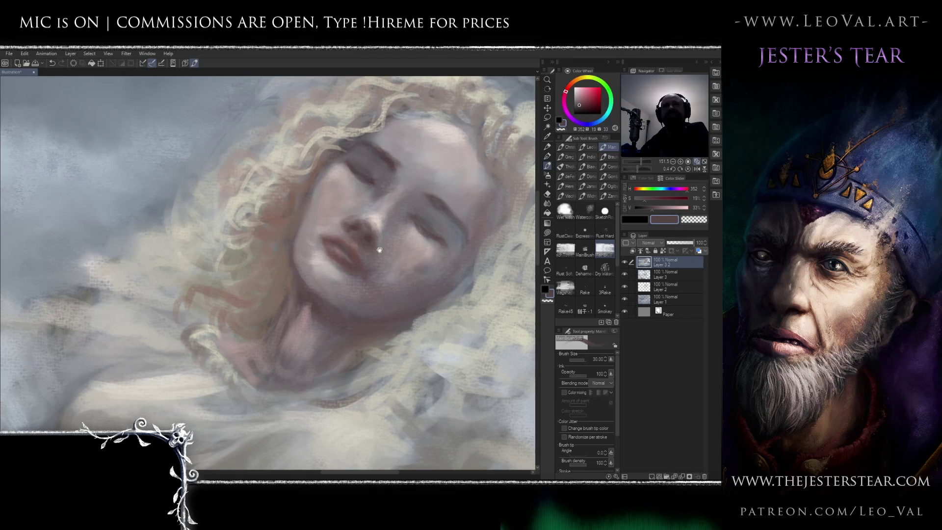
scroll(370, 253, "up", 1)
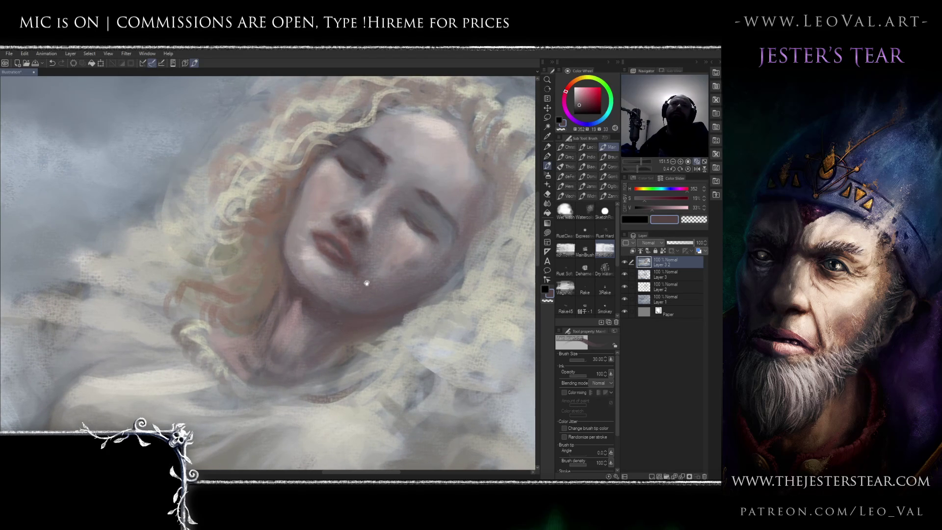
scroll(388, 226, "up", 1)
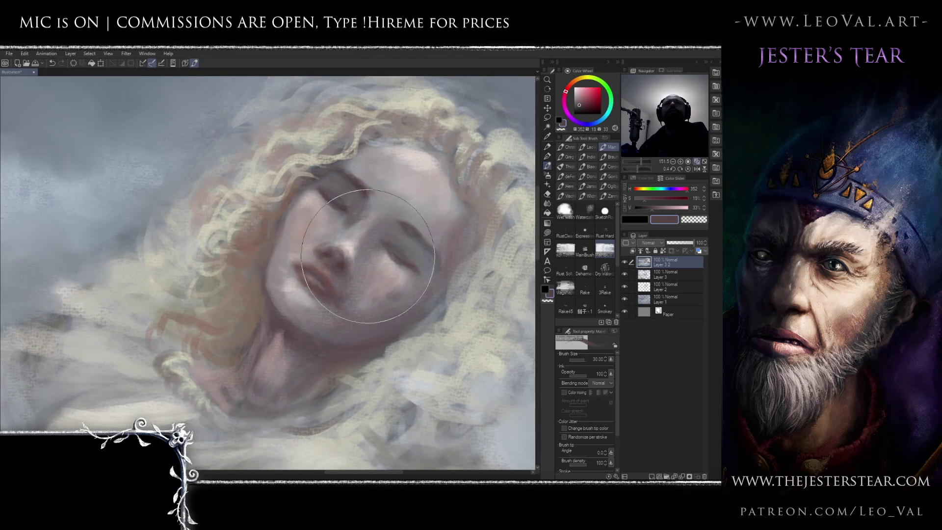
key("bracketleft")
key("bracketleft")
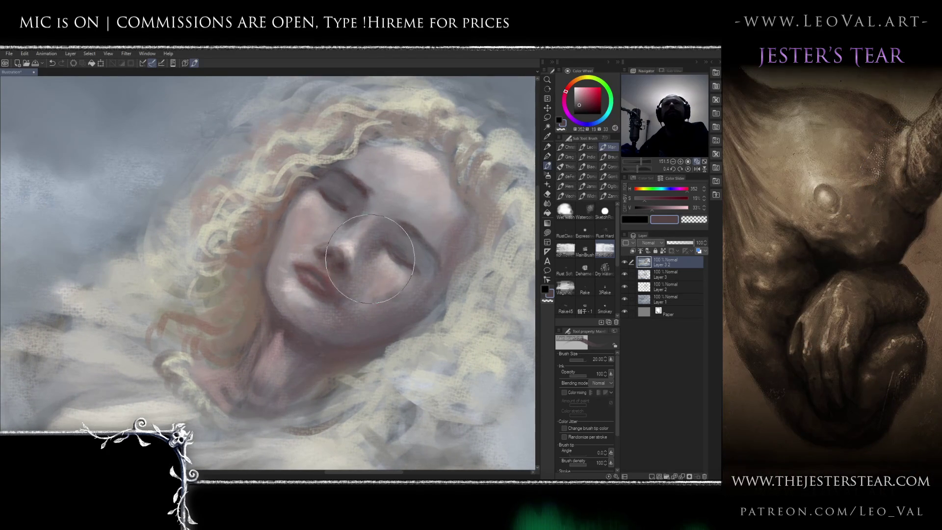
mouse_move(367, 254)
left_mouse_down()
mouse_move(412, 216)
mouse_move(426, 284)
mouse_move(405, 221)
mouse_move(389, 212)
left_mouse_up()
Lighten the brow and eyelid with forehead skin tone, then shrink the brush to 6 for the nose.
key("bracketleft")
key("bracketleft")
left_click(421, 157, "alt")
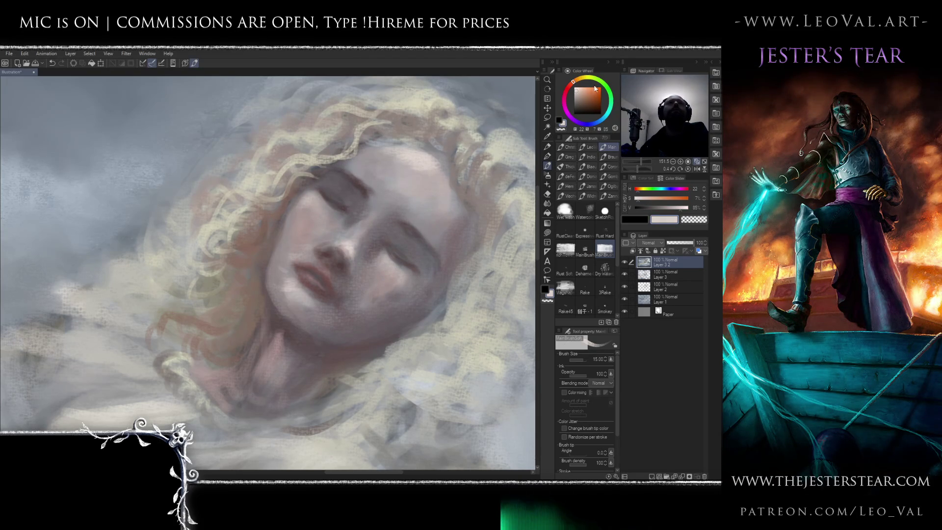
key("bracketleft")
mouse_move(360, 158)
left_mouse_down()
mouse_move(339, 167)
mouse_move(352, 173)
left_mouse_up()
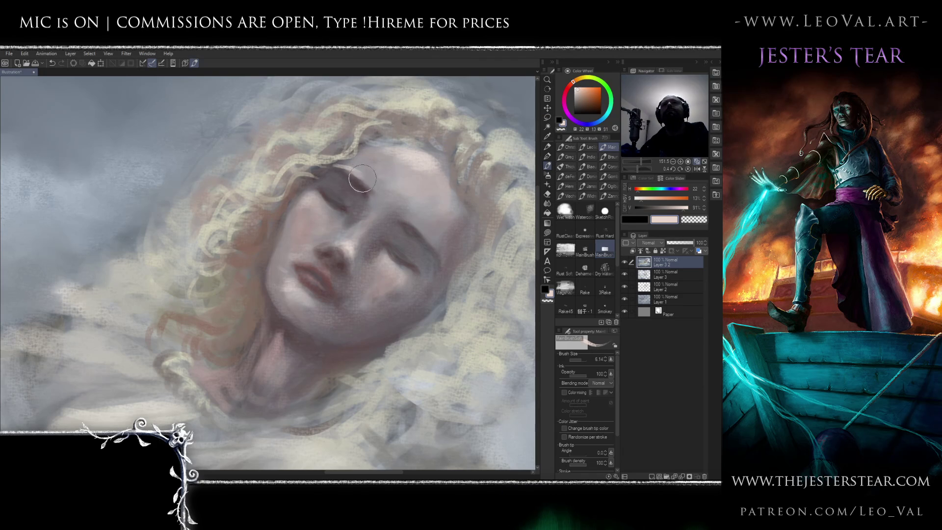
key("bracketright")
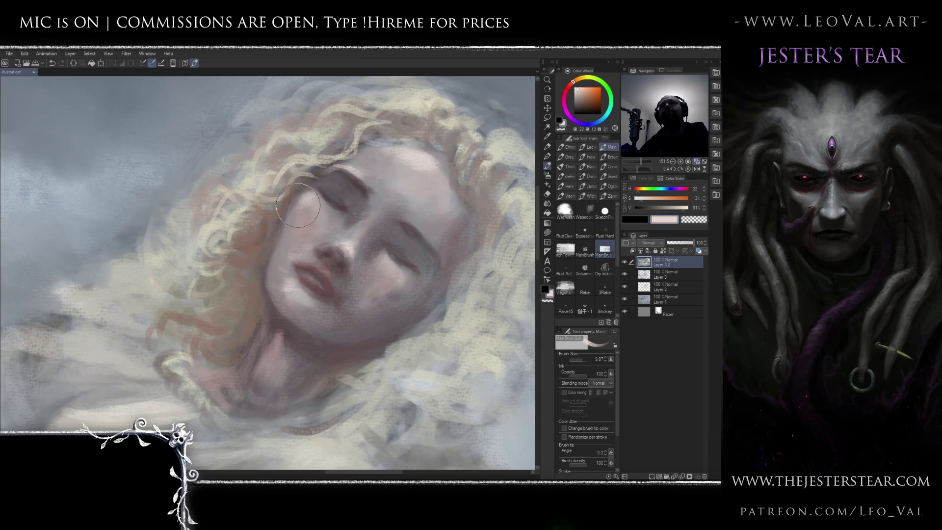
left_click_drag(315, 209, 343, 216)
key("bracketright")
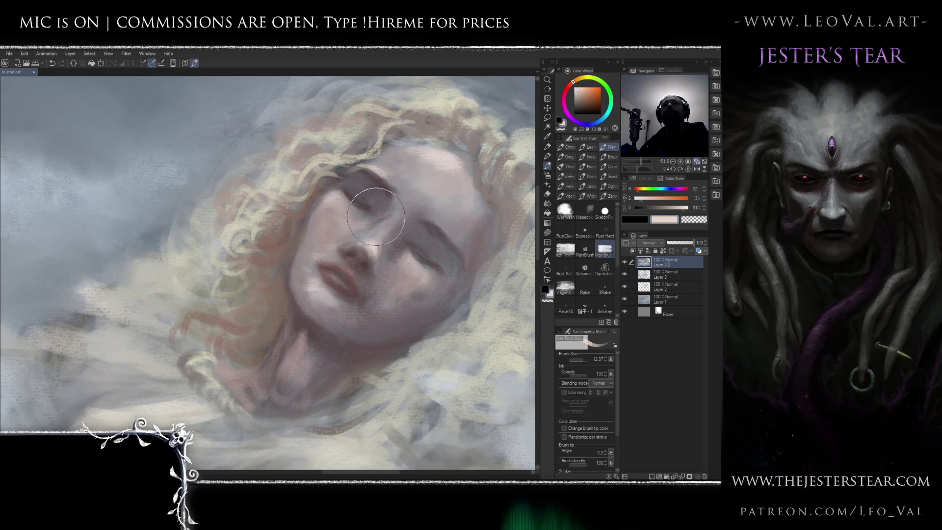
key("bracketleft")
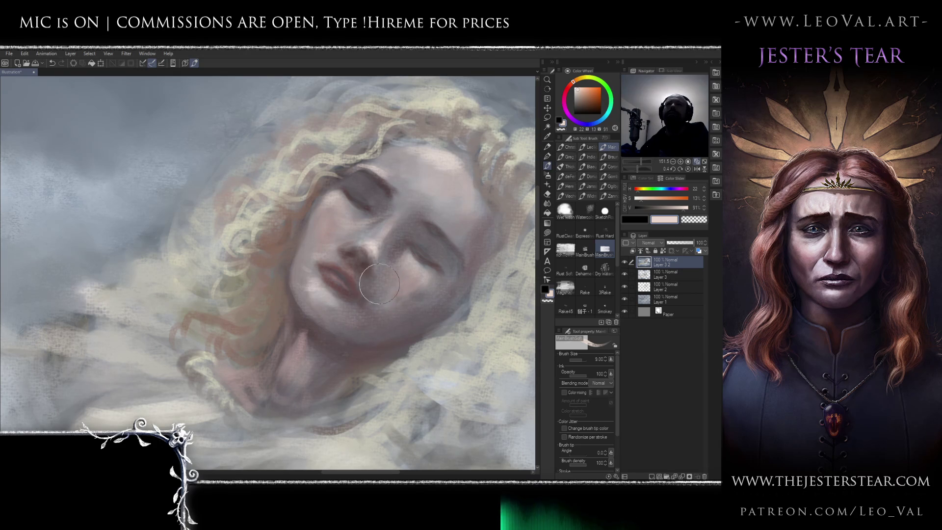
key("bracketleft")
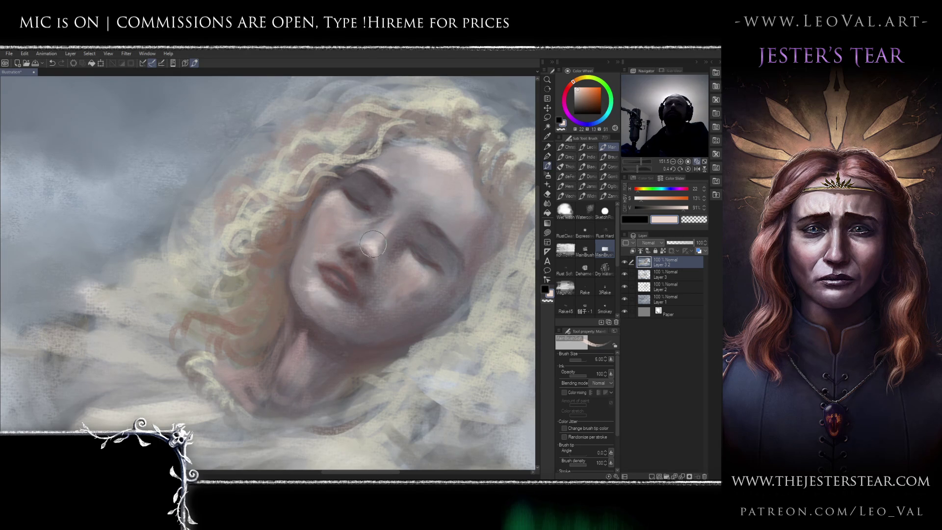
scroll(393, 250, "down", 5)
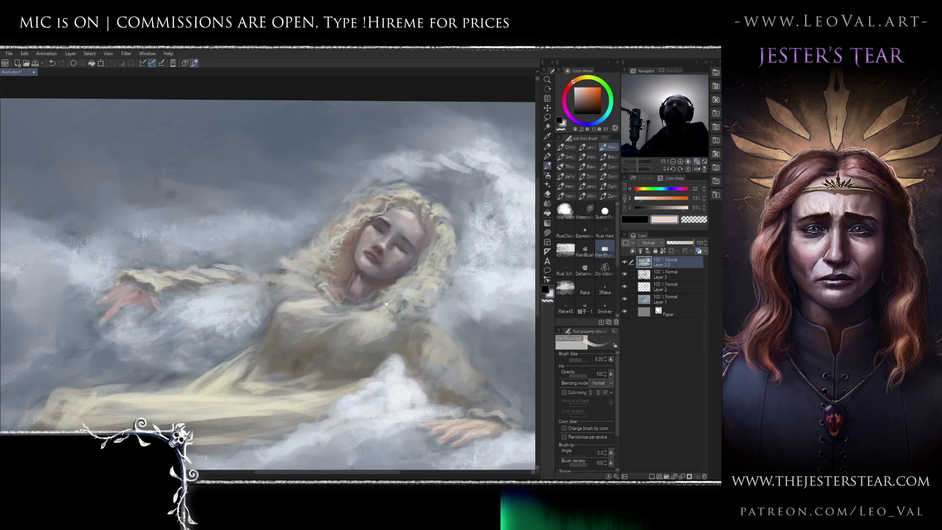
Paint the lips with a muted red and a darker brown mouth line using a tiny brush.
scroll(390, 291, "up", 5)
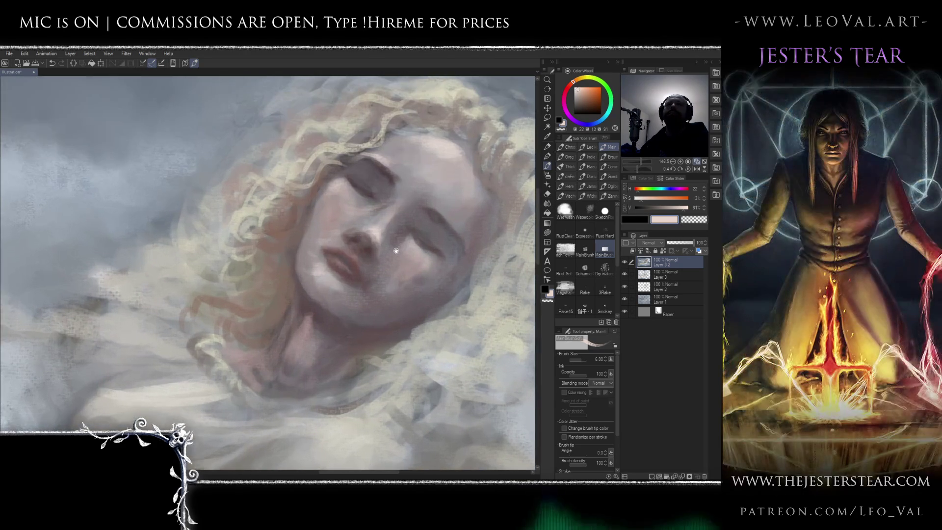
scroll(396, 250, "up", 1)
left_click(364, 223, "alt")
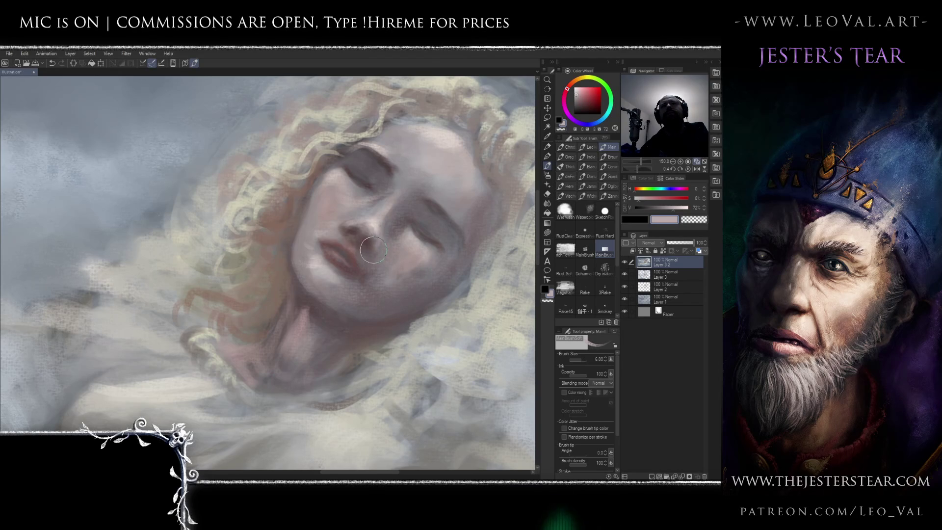
left_click(338, 245, "alt")
key("bracketleft")
key("bracketleft")
key("bracketleft")
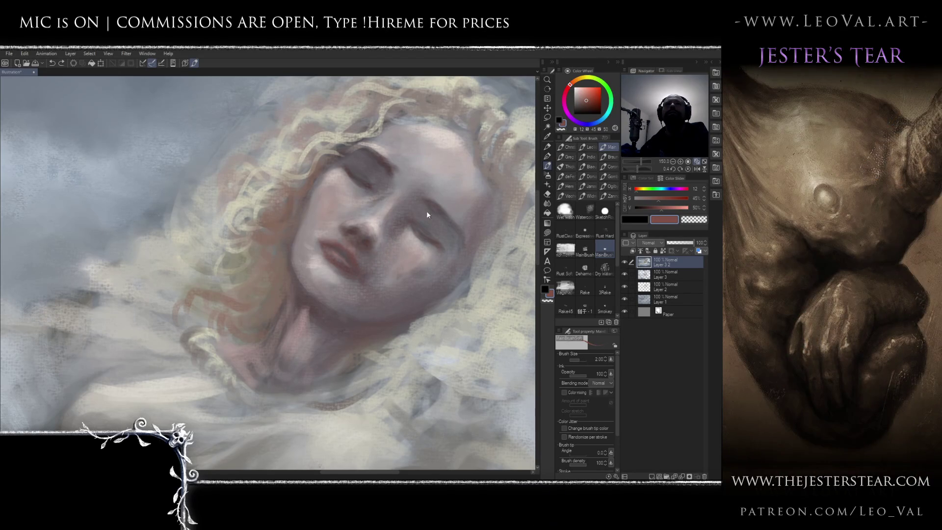
left_click(351, 231, "alt")
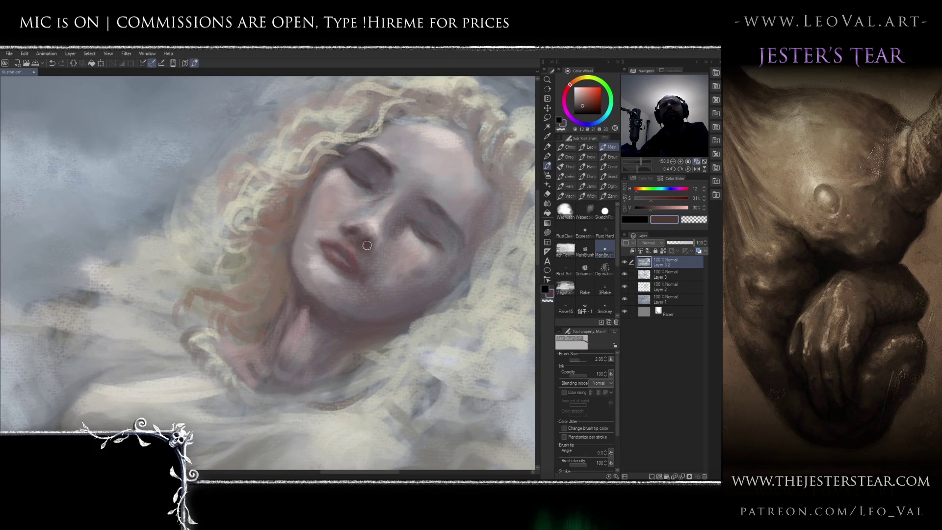
key("bracketleft")
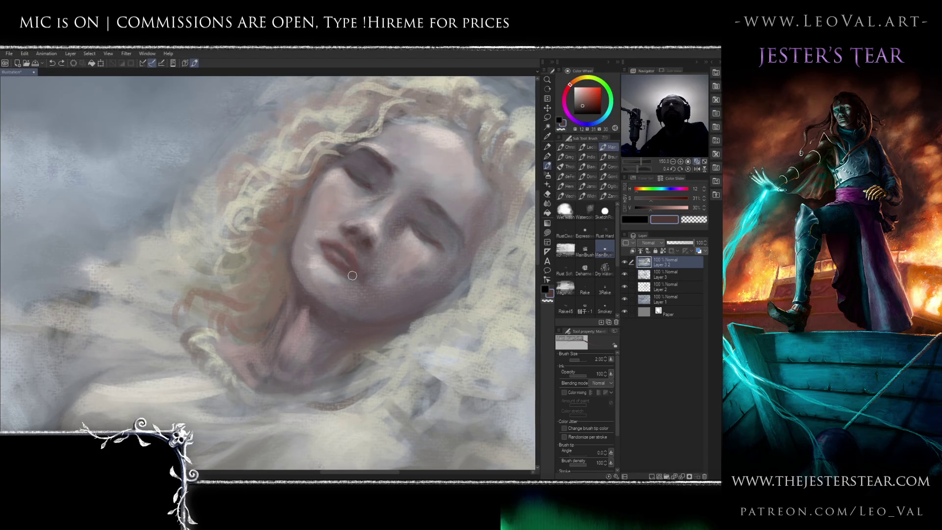
Check the face in a mirrored view and rotate the canvas so the face stands upright.
left_click_drag(348, 263, 351, 265)
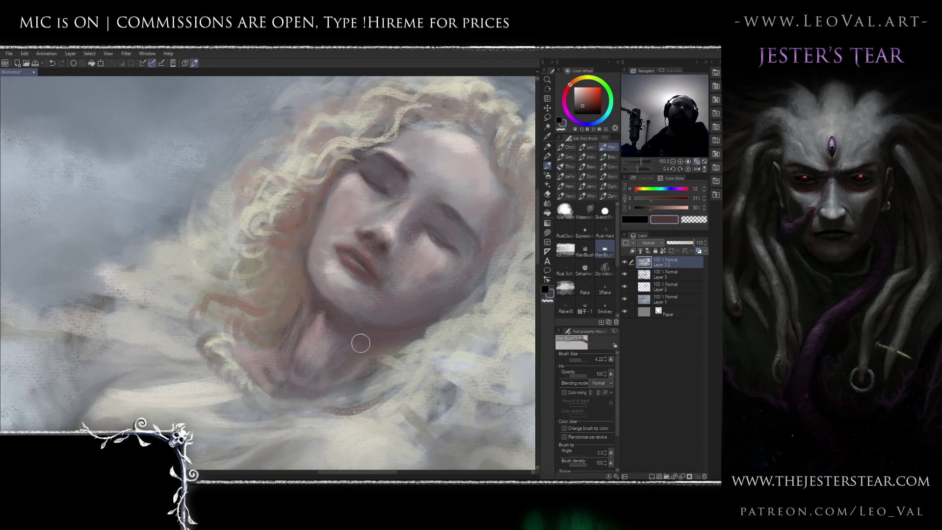
key("h")
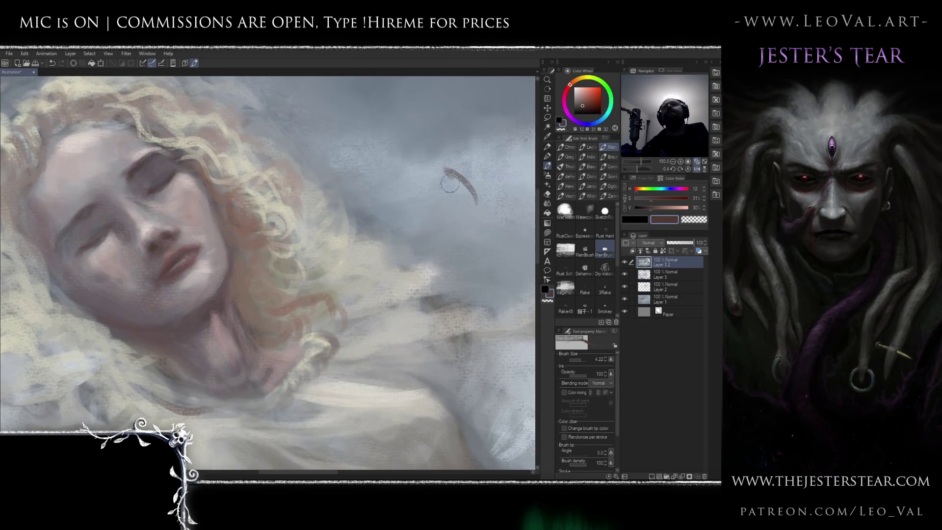
key("h")
key("r")
mouse_move(446, 216)
left_mouse_down()
mouse_move(378, 172)
mouse_move(328, 161)
mouse_move(392, 266)
left_mouse_up()
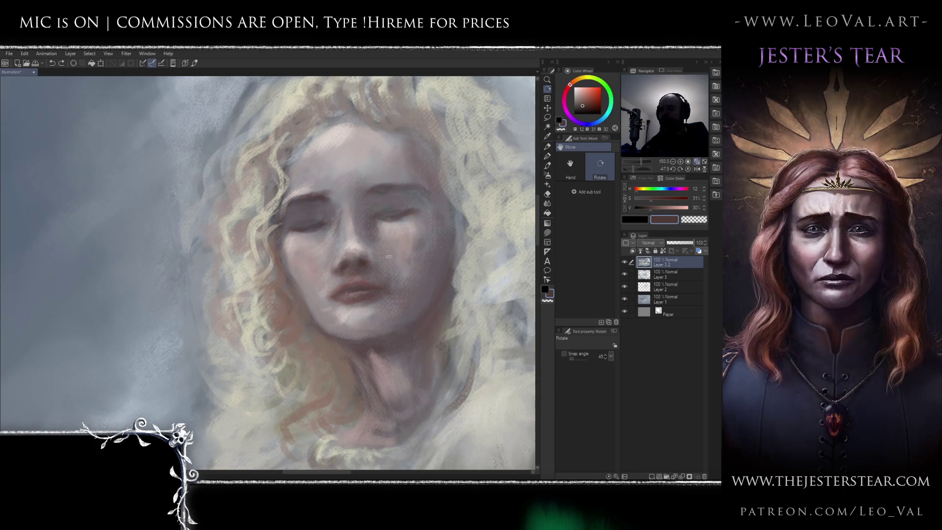
Lasso the nose and mouth area and push it with the Liquify brush, then deselect.
key("j")
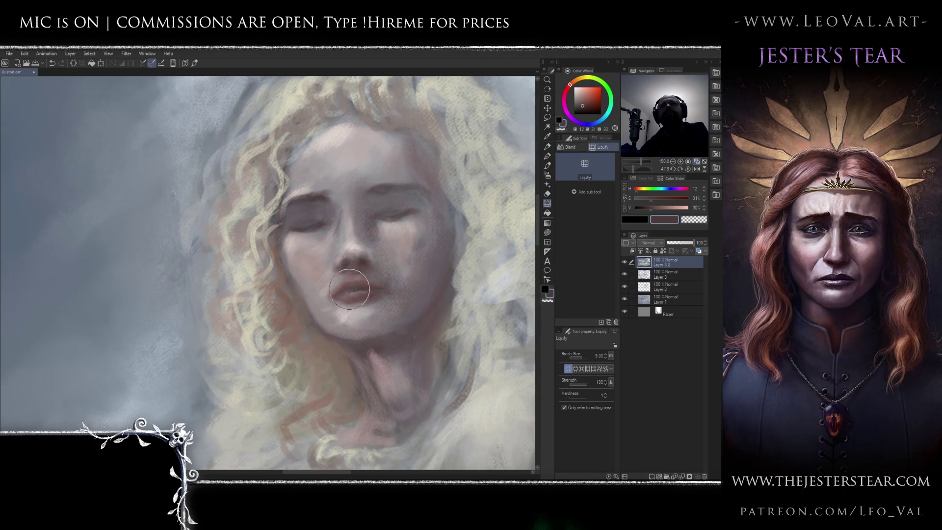
left_click_drag(352, 285, 369, 259)
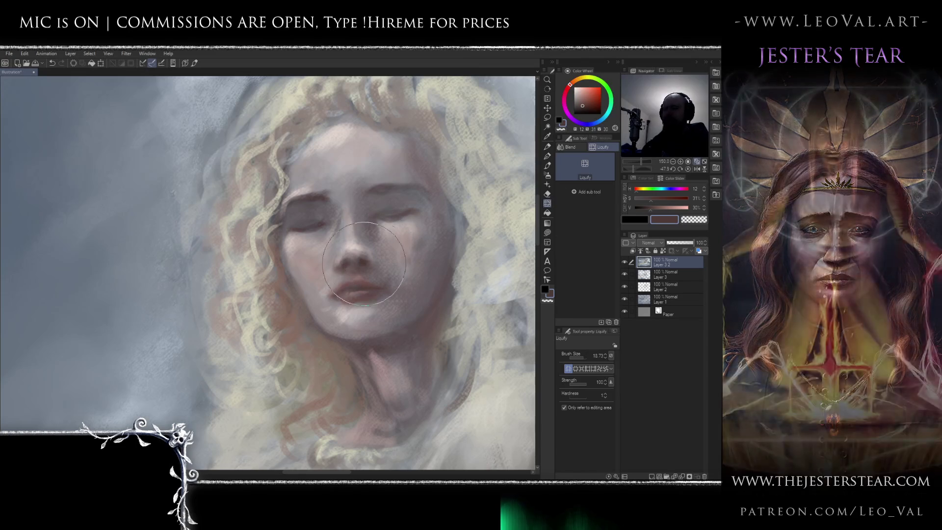
key("m")
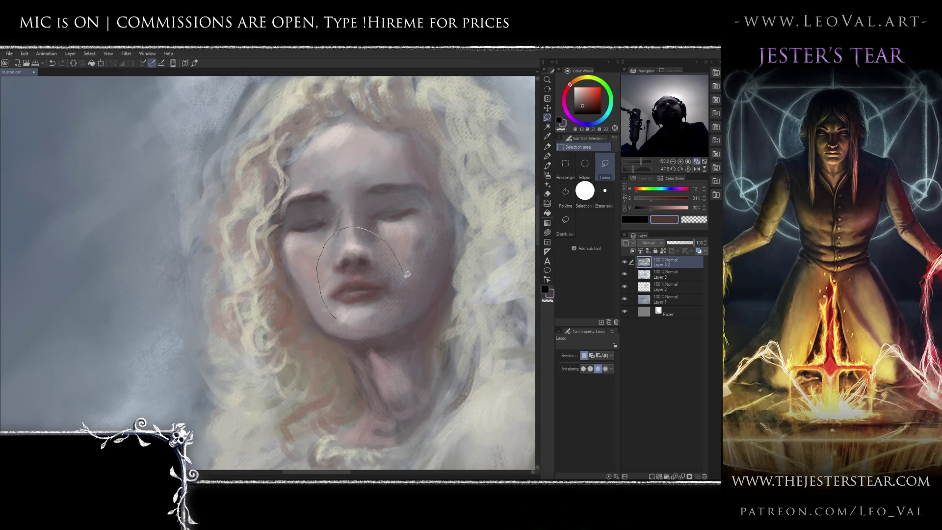
left_click_drag(388, 312, 375, 318)
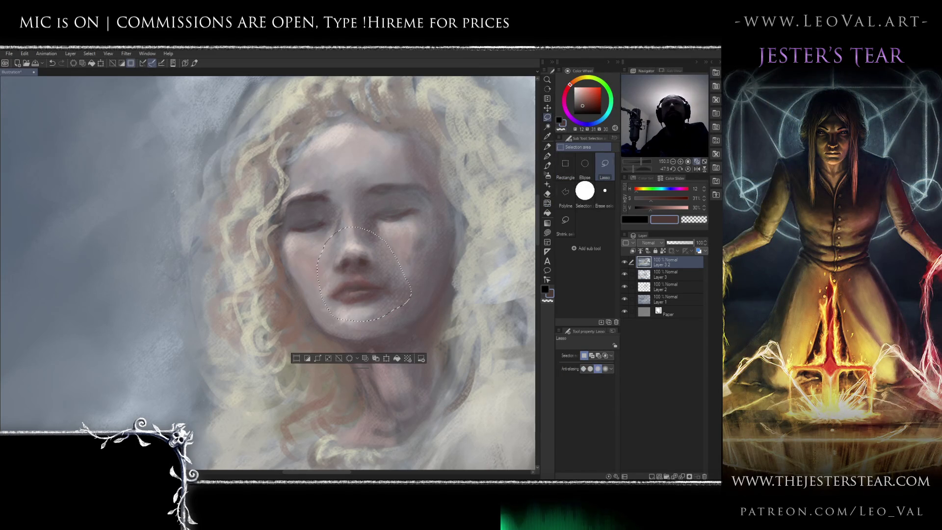
key("j")
key("j")
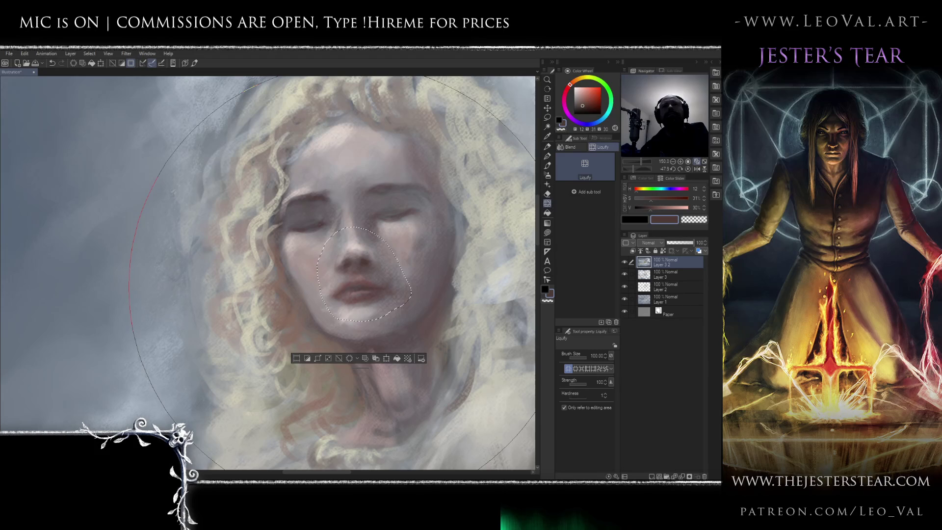
key("bracketleft")
key("ctrl+d")
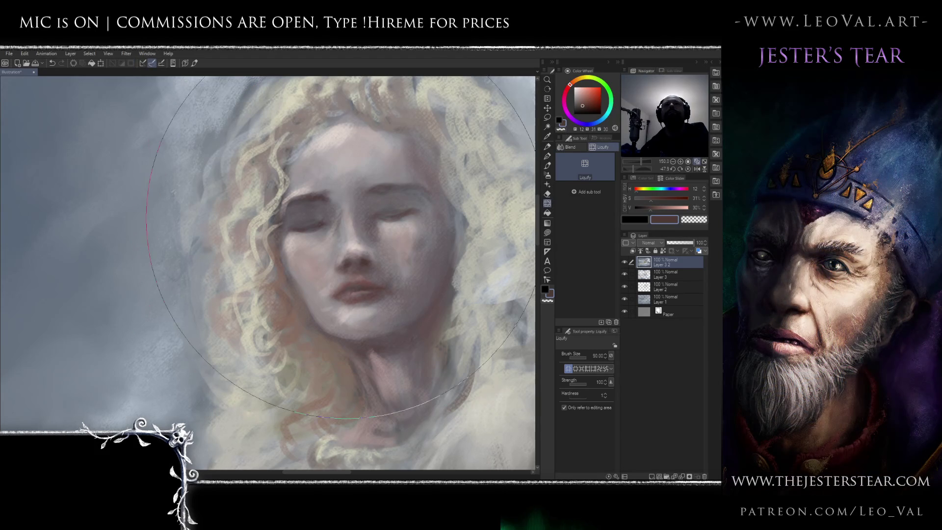
Lasso just the nose and liquify it into a slimmer shape with a halved brush.
key("m")
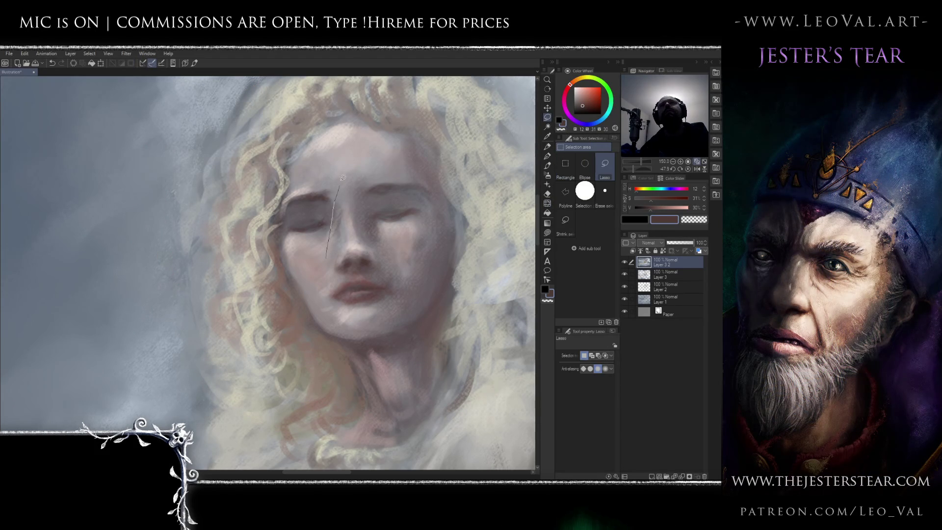
left_click_drag(382, 265, 380, 274)
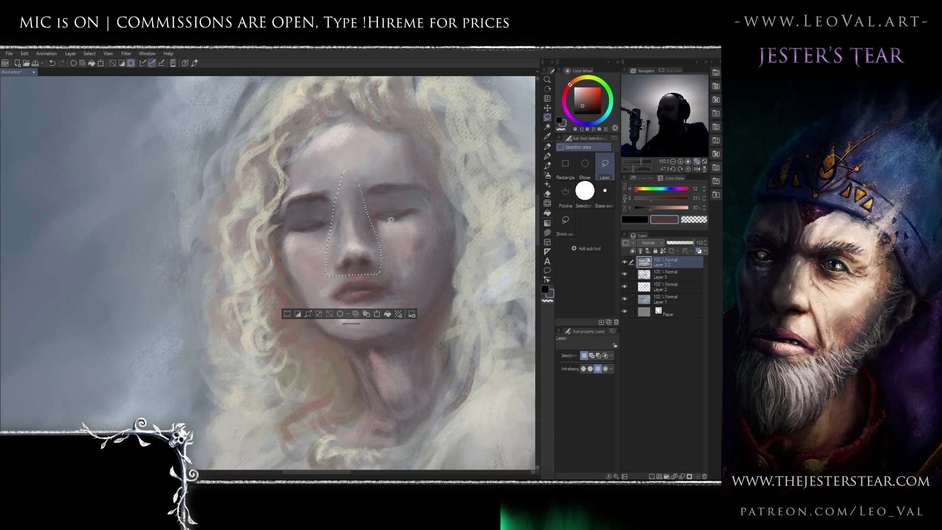
key("j")
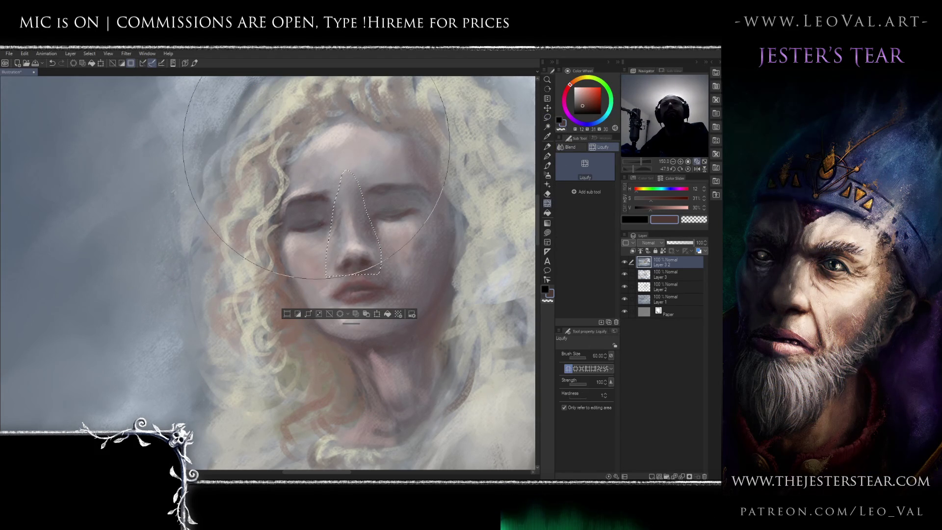
key("bracketleft")
key("bracketleft")
key("bracketleft")
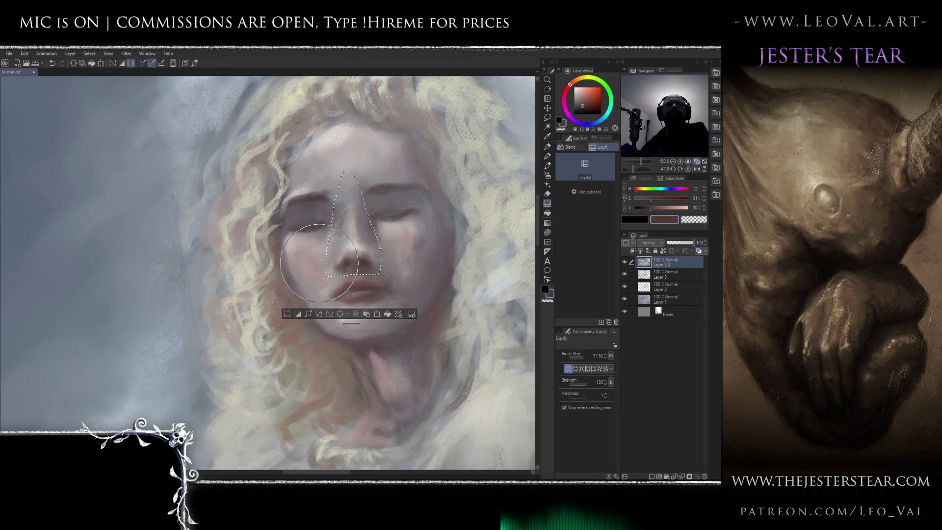
key("ctrl+d")
Zoom out to check the whole painting and rotate the view back to its original angle.
key("ctrl+0")
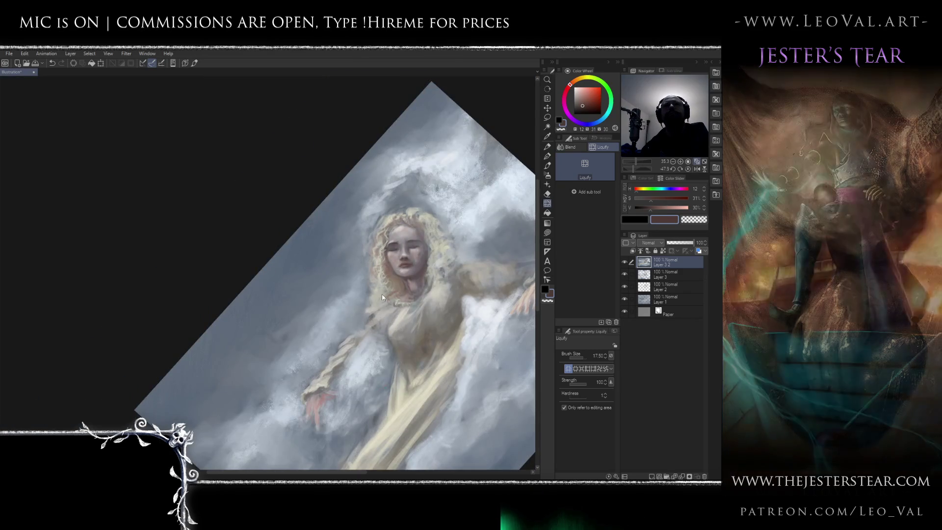
scroll(412, 236, "up", 3)
left_click_drag(412, 236, 408, 273)
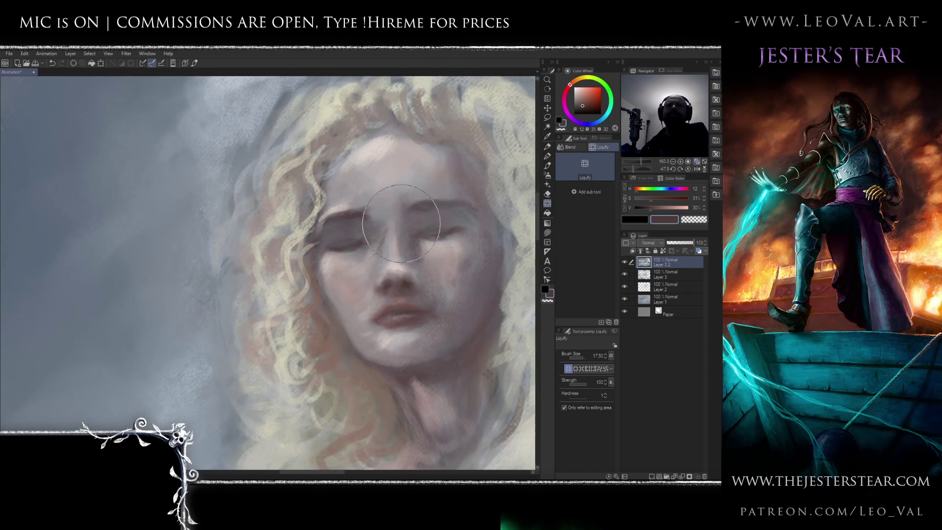
key("h")
key("h")
key("r")
left_click_drag(391, 185, 382, 199)
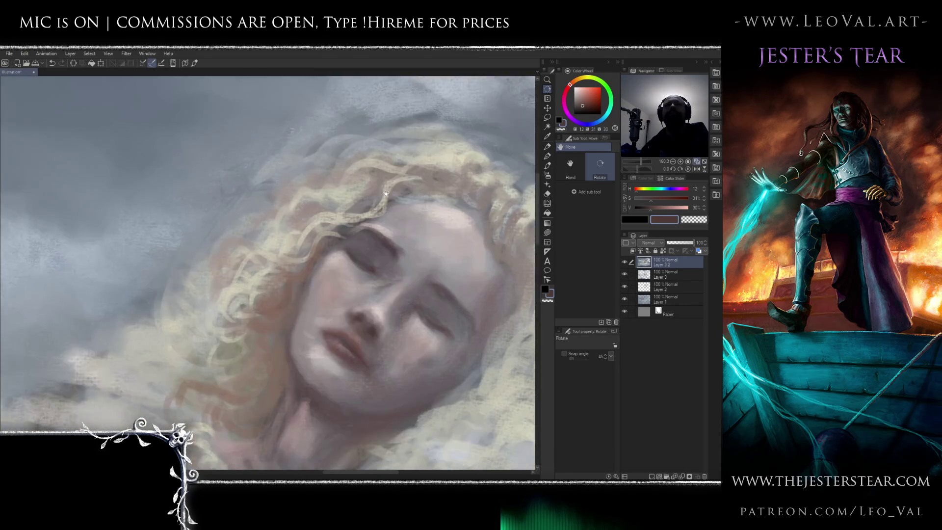
Return to the brush and sample cheek, chin and pale hair tones from the painting.
scroll(381, 198, "down", 5)
scroll(405, 226, "up", 3)
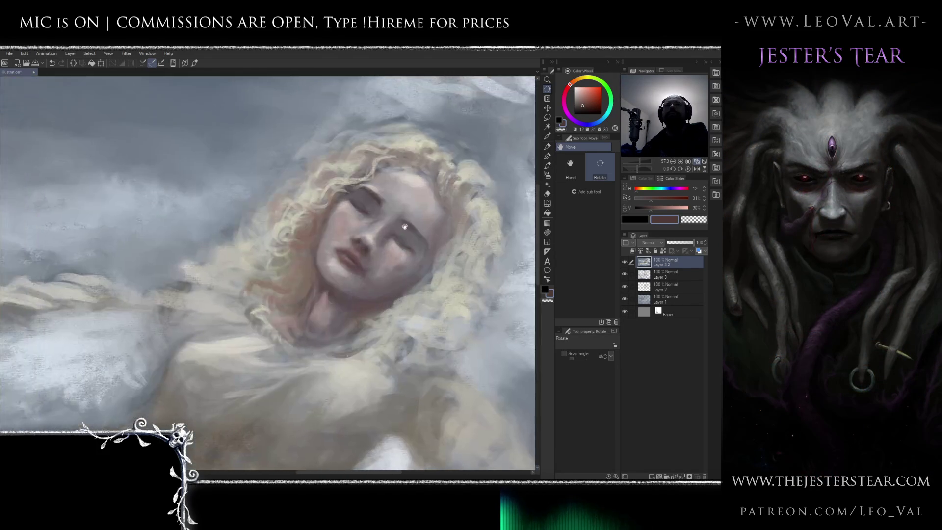
scroll(373, 225, "up", 2)
key("b")
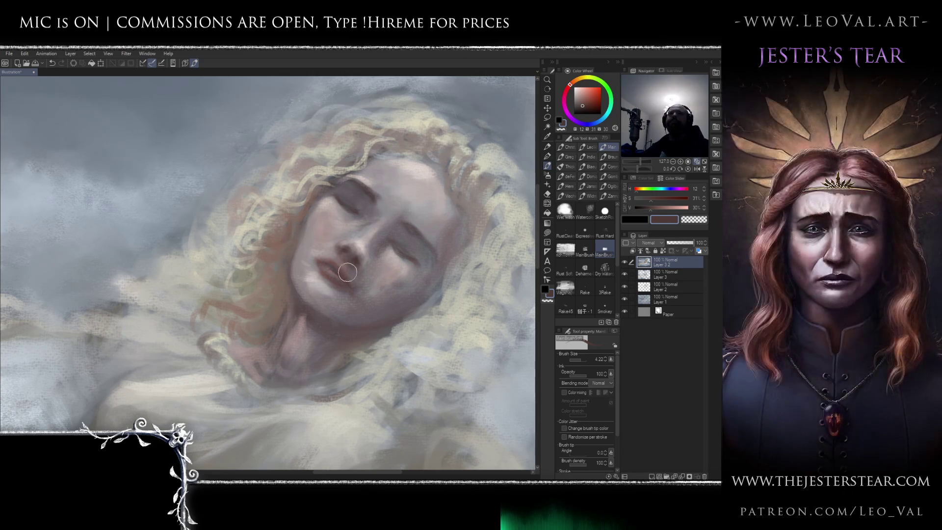
left_click(319, 280, "alt")
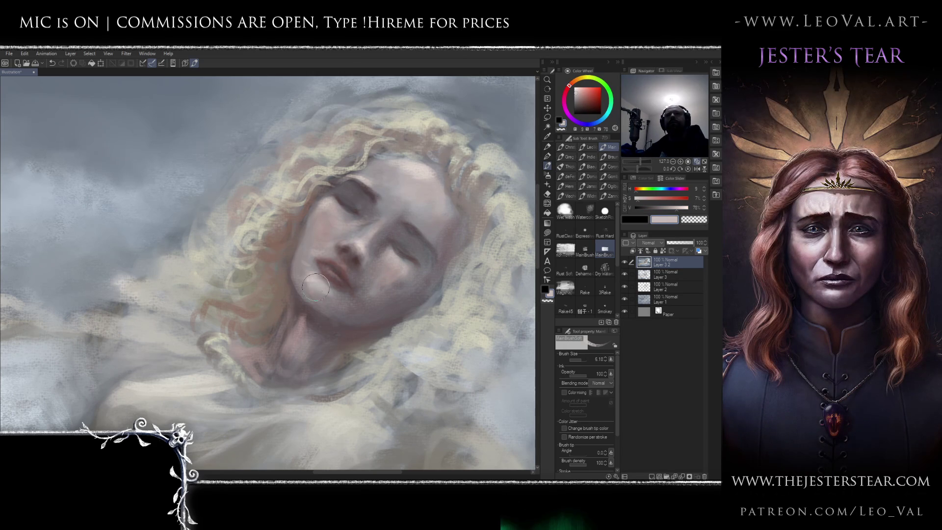
left_click_drag(312, 324, 330, 329)
left_click(320, 290, "alt")
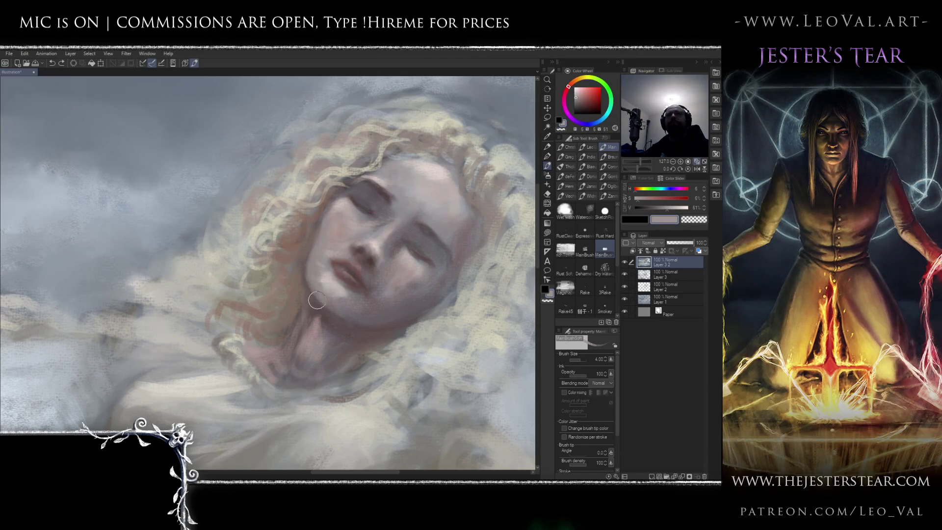
left_click(309, 300, "alt")
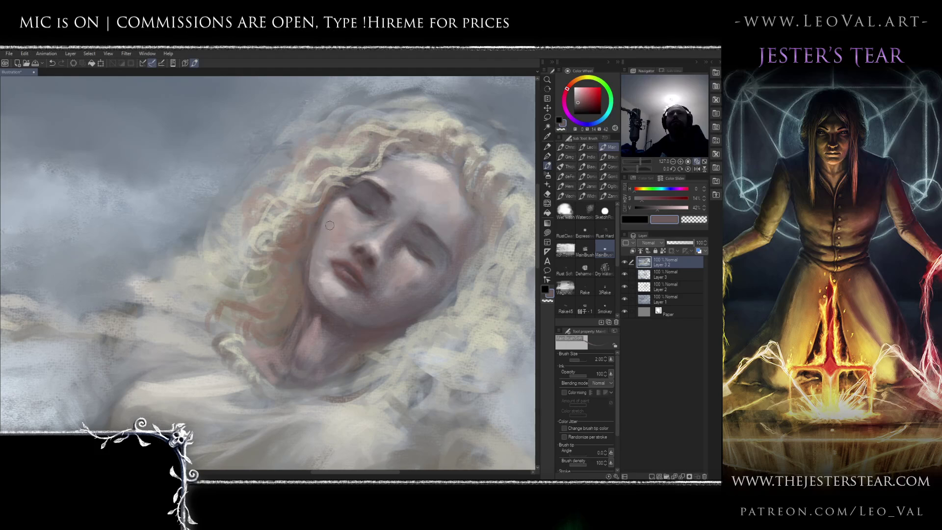
left_click(297, 270, "alt")
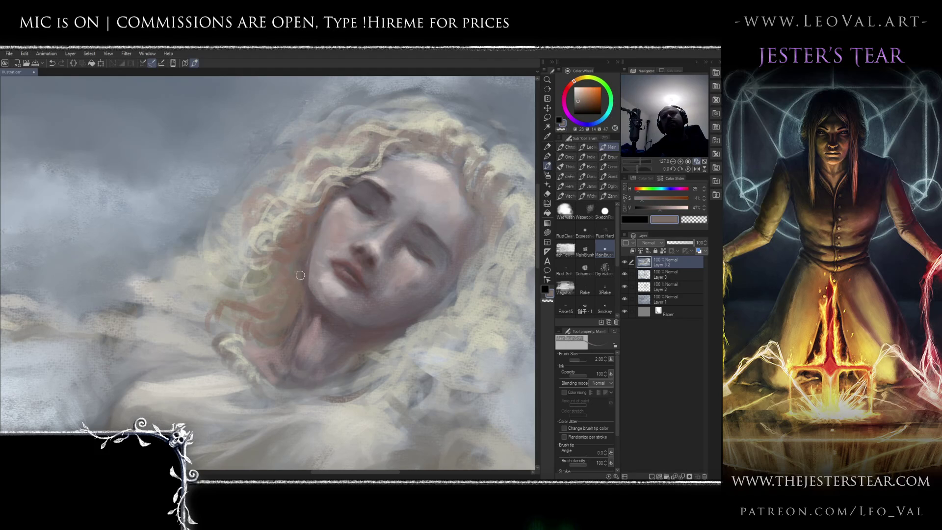
left_click(300, 241, "alt")
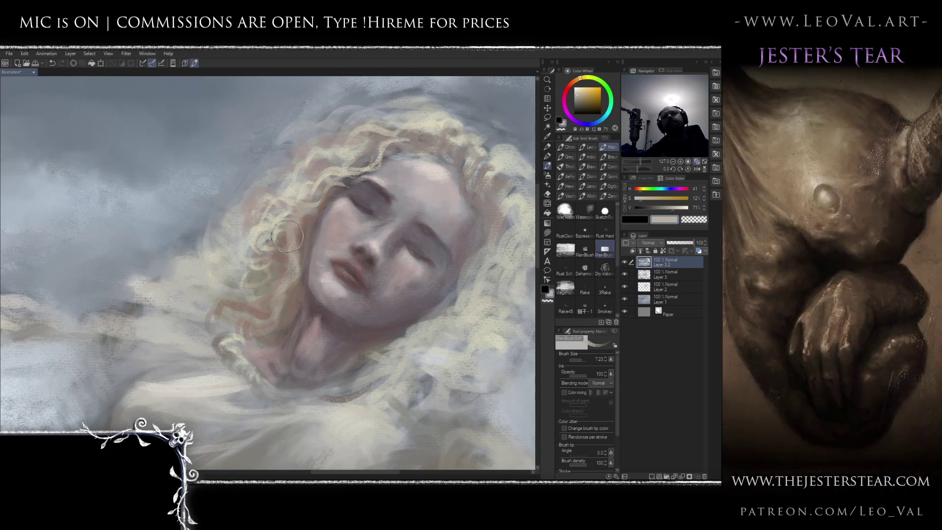
Paint muted pink-grey curly strands along the hair's left edge.
scroll(331, 247, "down", 3)
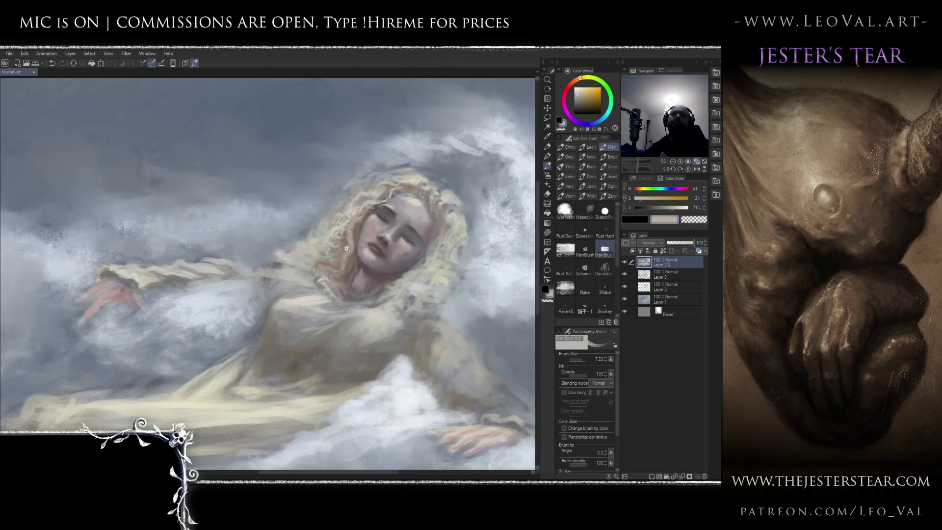
scroll(351, 242, "up", 3)
left_click(344, 229, "alt")
left_click_drag(339, 241, 251, 258)
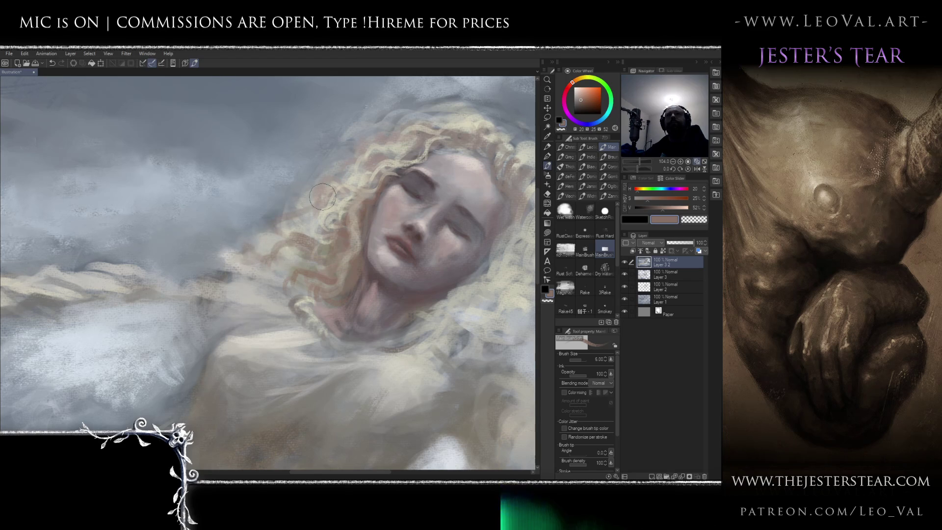
scroll(319, 202, "down", 5)
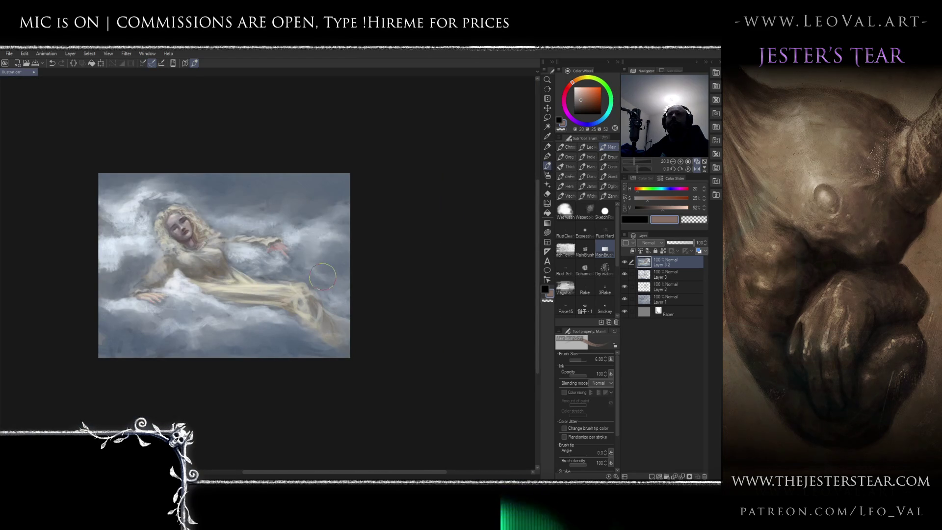
Centre the face and hair and load the eyelid colour on a brush of about 8.
key("h")
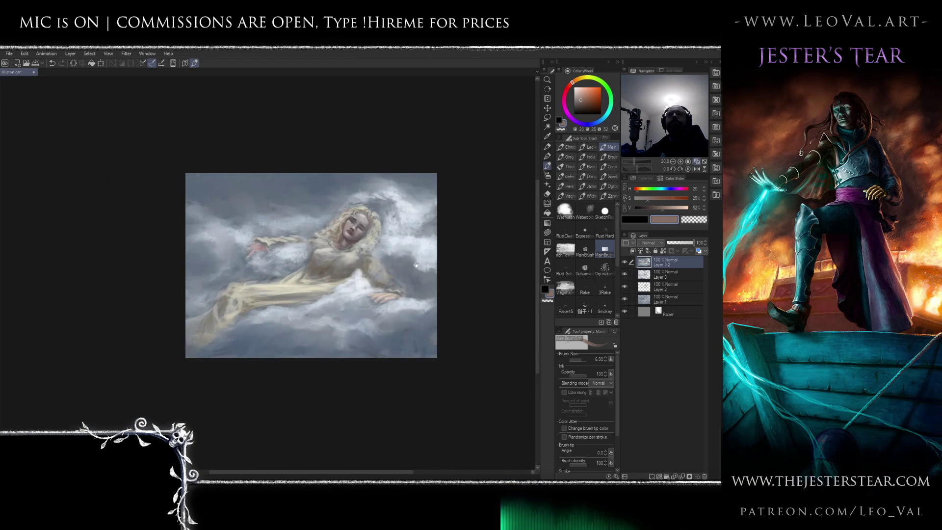
scroll(358, 216, "up", 5)
left_click_drag(377, 256, 409, 256)
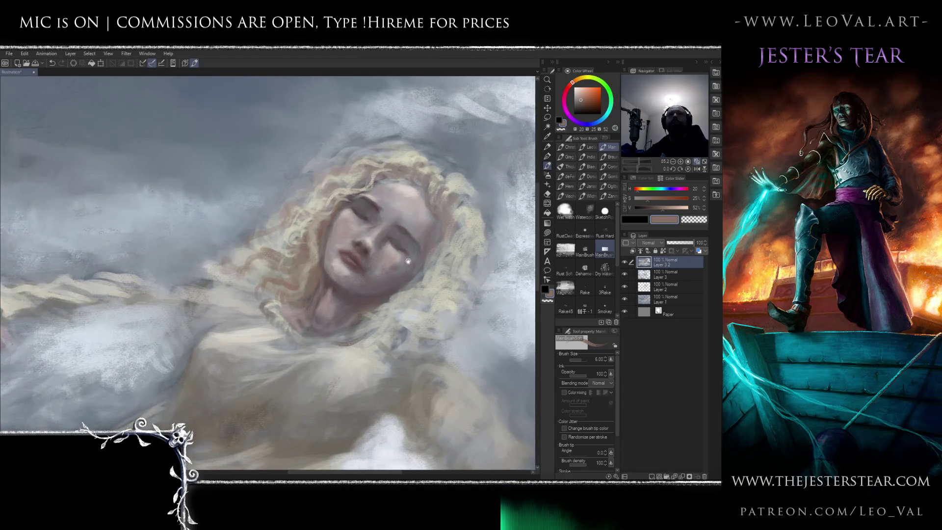
scroll(386, 278, "up", 4)
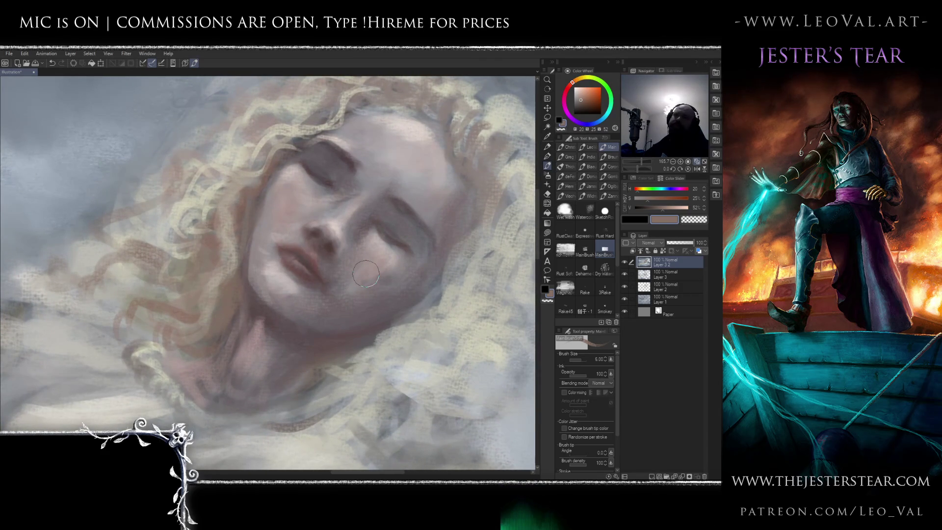
left_click(332, 159, "alt")
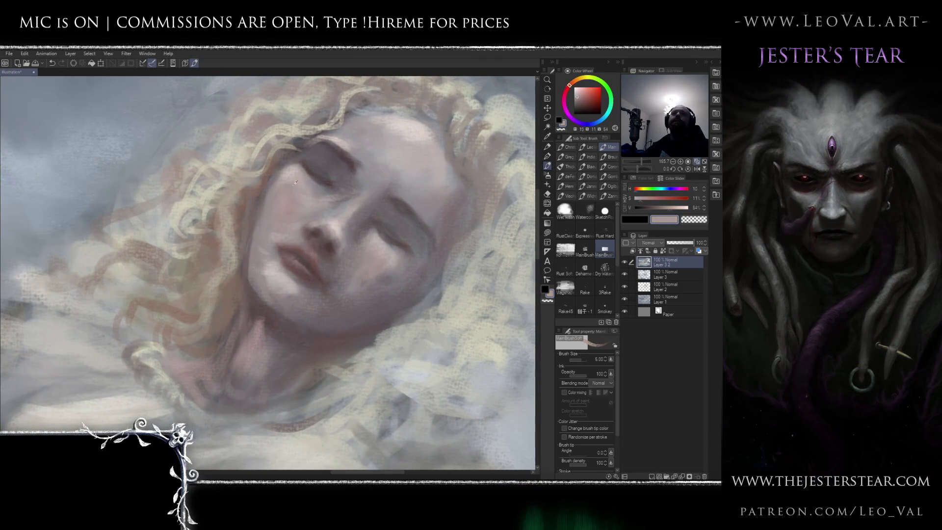
key("bracketleft")
left_click_drag(319, 161, 317, 158)
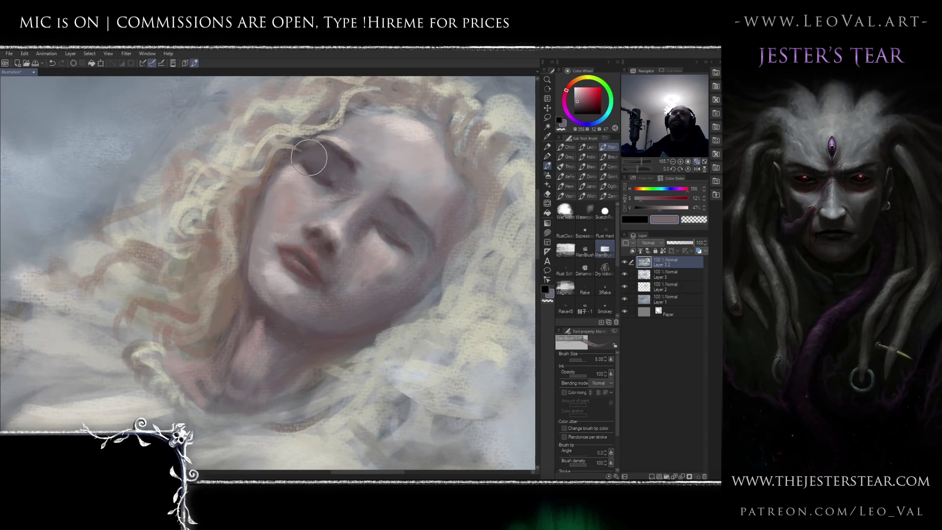
Shade the eyelids with dark muted mauve, light warm skin and greyish purple at sizes 6–9.5.
left_click(295, 166, "alt")
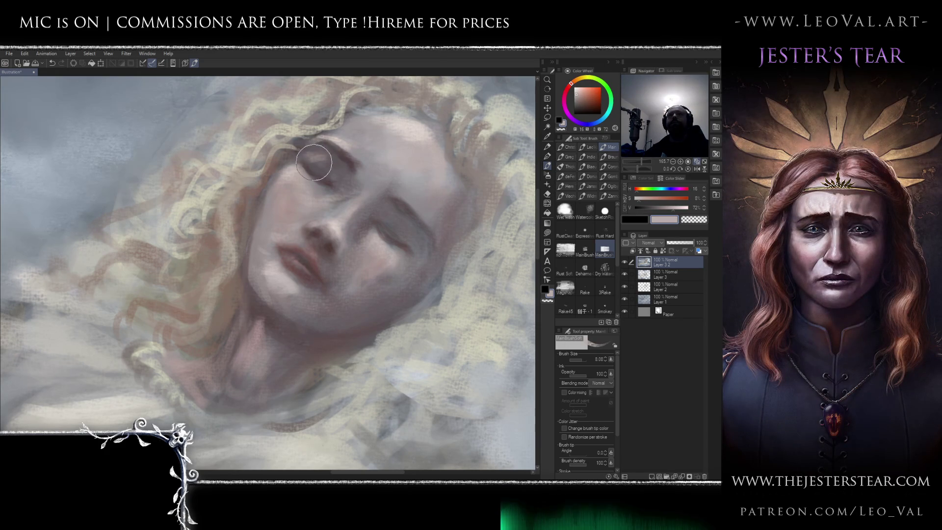
left_click(343, 166, "alt")
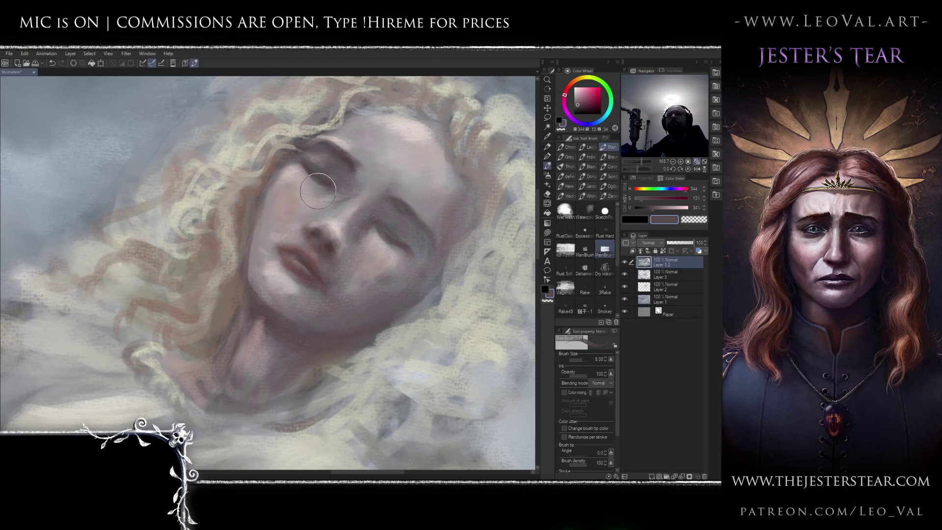
left_click(326, 187, "alt")
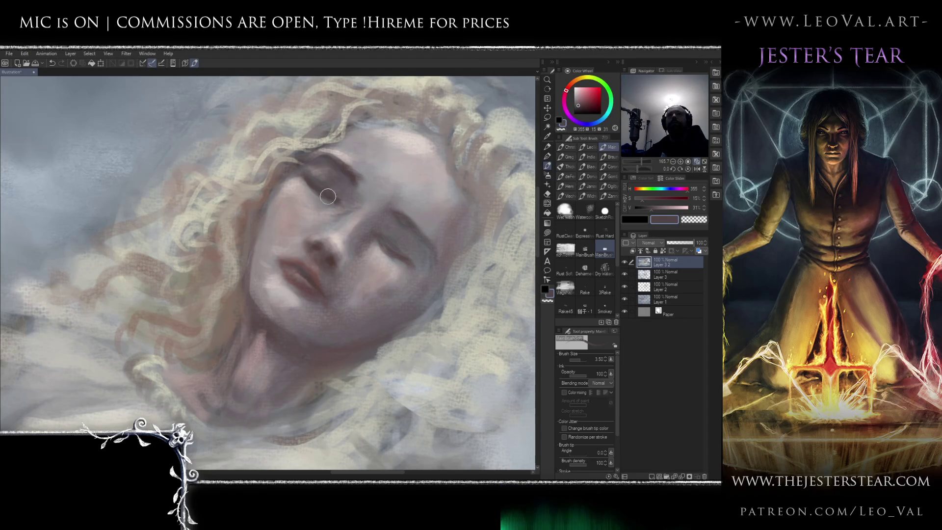
left_click_drag(333, 196, 341, 201)
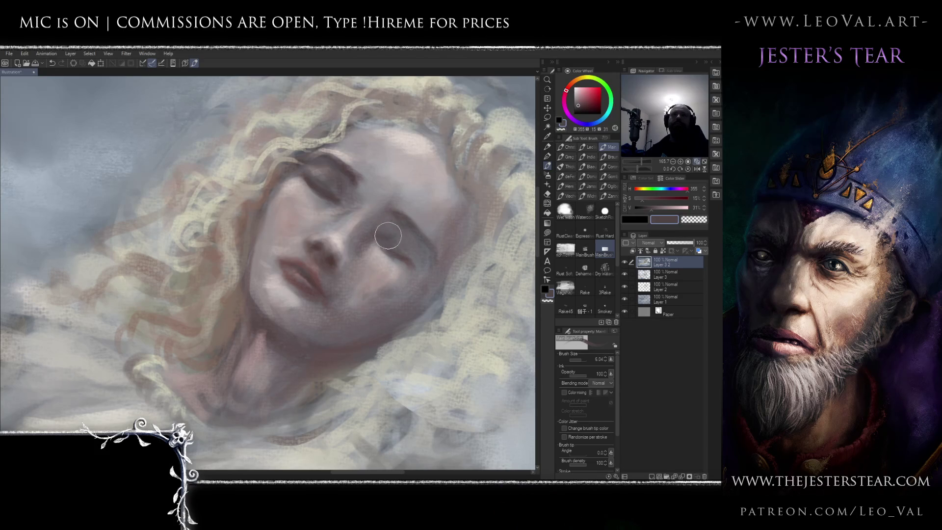
left_click(380, 222, "alt")
left_click_drag(397, 245, 403, 245)
left_click(400, 248, "alt")
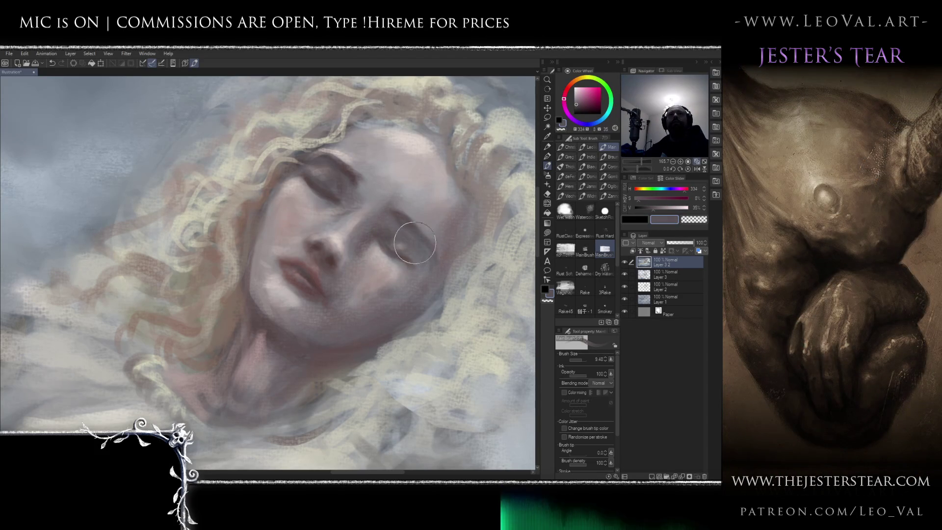
Zoom out and briefly mirror the view to check the face proportions.
scroll(428, 272, "down", 3)
scroll(360, 338, "down", 3)
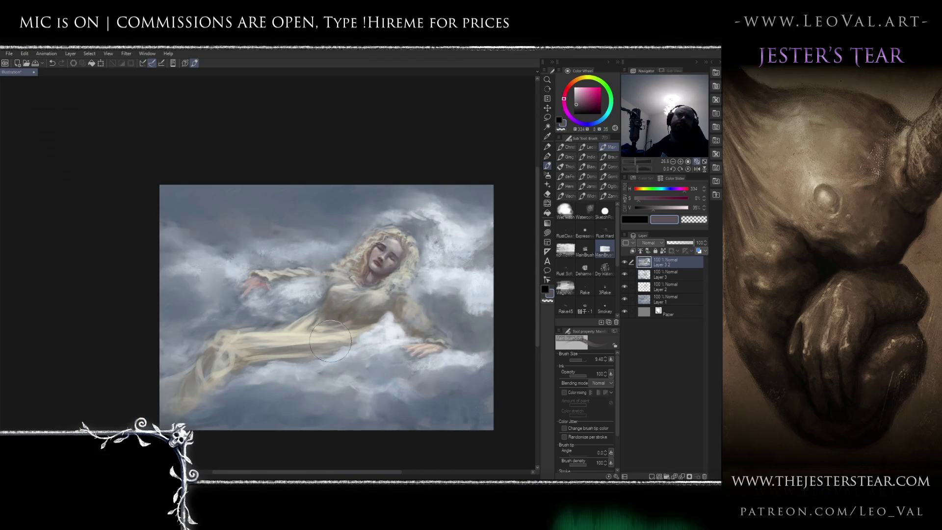
key("h")
key("h")
scroll(358, 270, "up", 4)
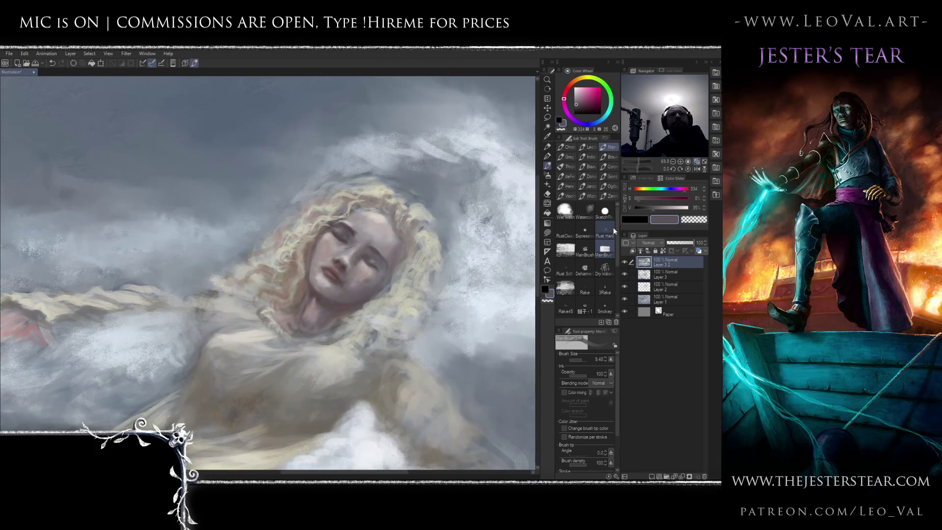
With the Rust Soft brush and a sampled warm grey, lighten the hairline and hair left of the face.
left_click(565, 269)
left_click(325, 204, "alt")
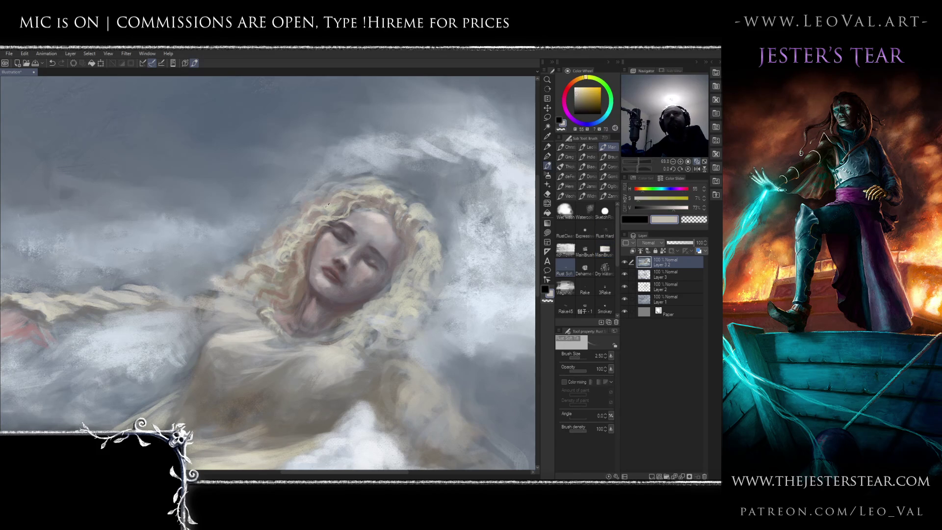
left_click_drag(355, 195, 382, 197)
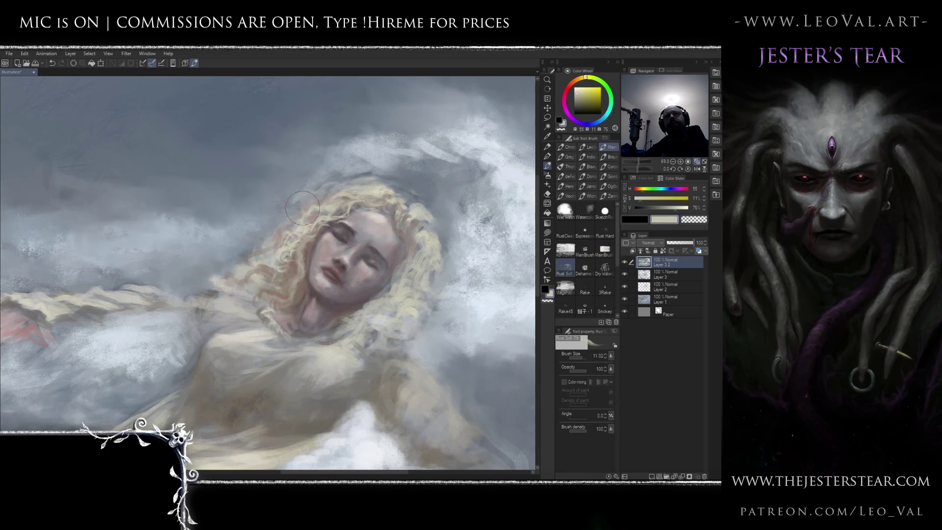
mouse_move(346, 201)
left_mouse_down()
mouse_move(293, 235)
mouse_move(301, 210)
mouse_move(323, 210)
left_mouse_up()
mouse_move(288, 261)
left_mouse_down()
mouse_move(284, 250)
mouse_move(243, 284)
mouse_move(234, 245)
left_mouse_up()
Enable Color mixing on the brush and adjust its size around 5.
scroll(312, 251, "down", 4)
scroll(312, 250, "up", 1)
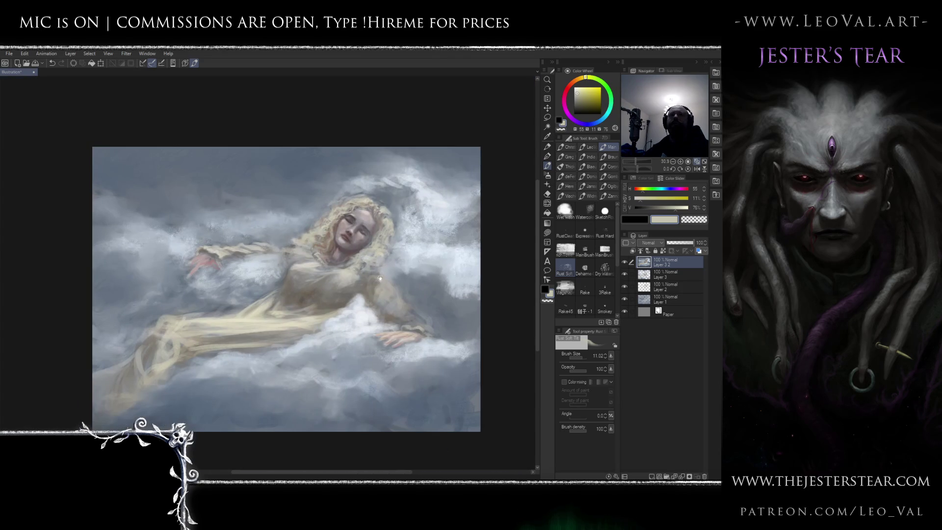
scroll(382, 226, "up", 3)
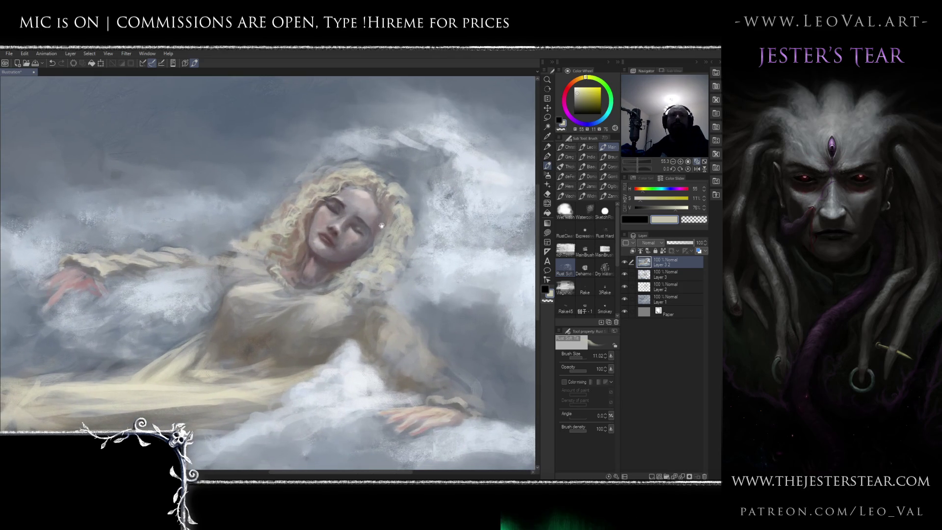
left_click(564, 381)
key("bracketleft")
key("bracketleft")
key("bracketleft")
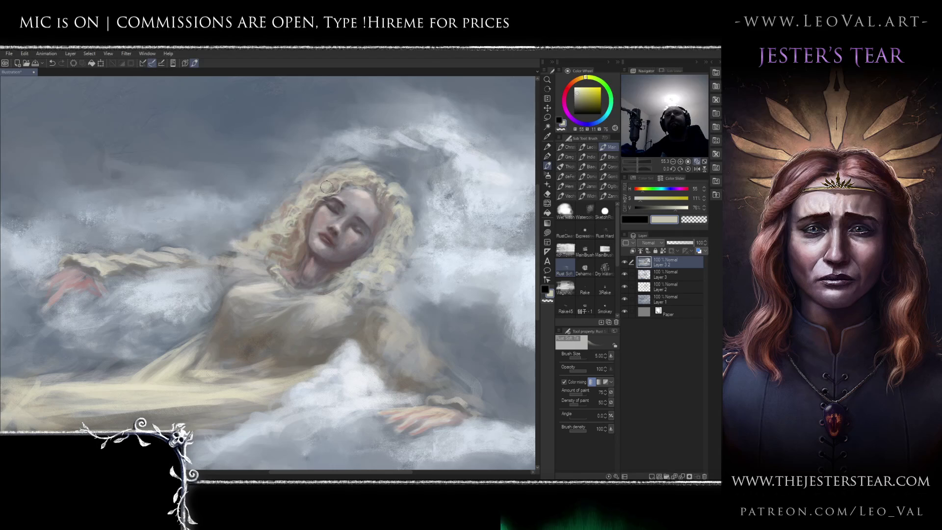
left_click_drag(283, 234, 295, 238)
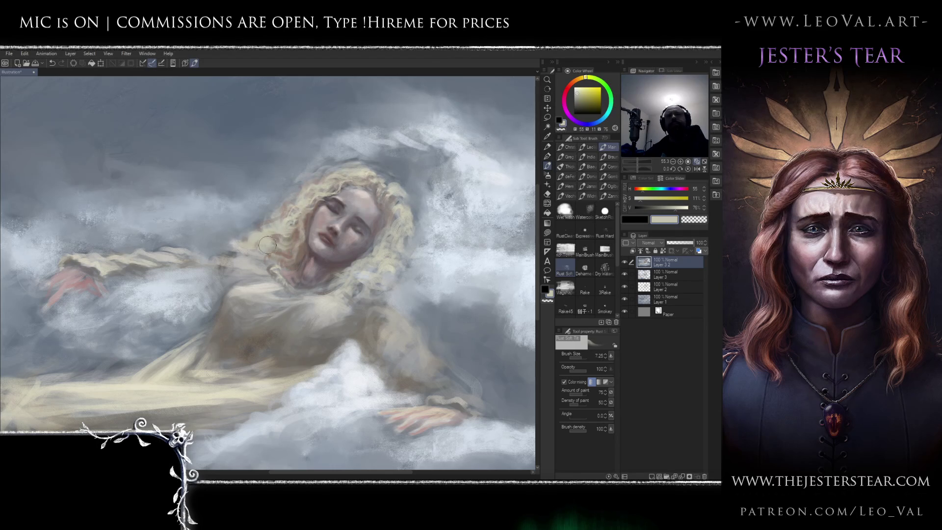
Sample the cloud blue-grey and blend it into the upper-left hair edge with a size-12 brush.
left_click_drag(252, 263, 198, 253)
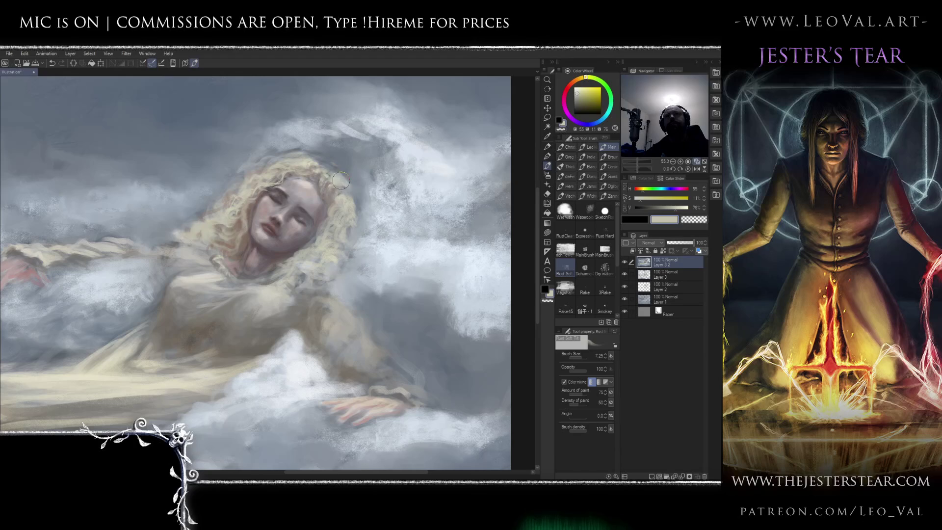
left_click(345, 162, "alt")
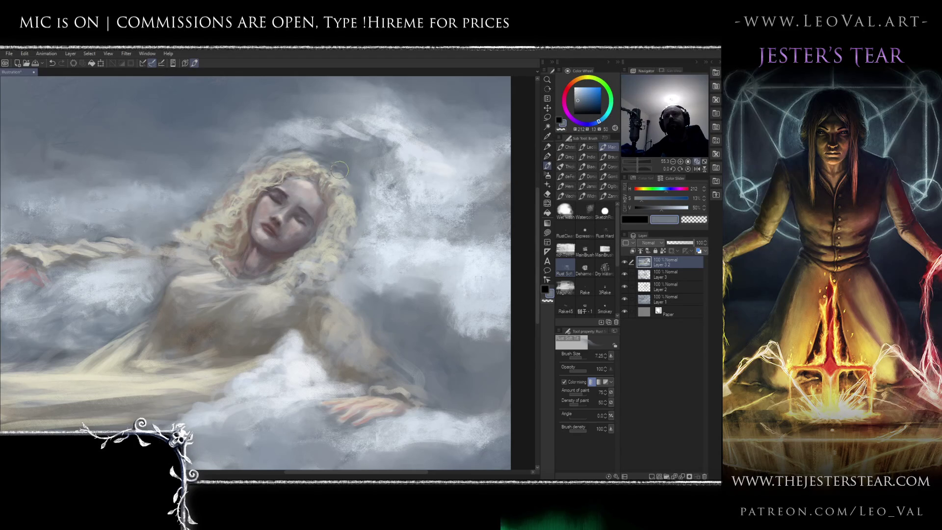
scroll(339, 169, "up", 2)
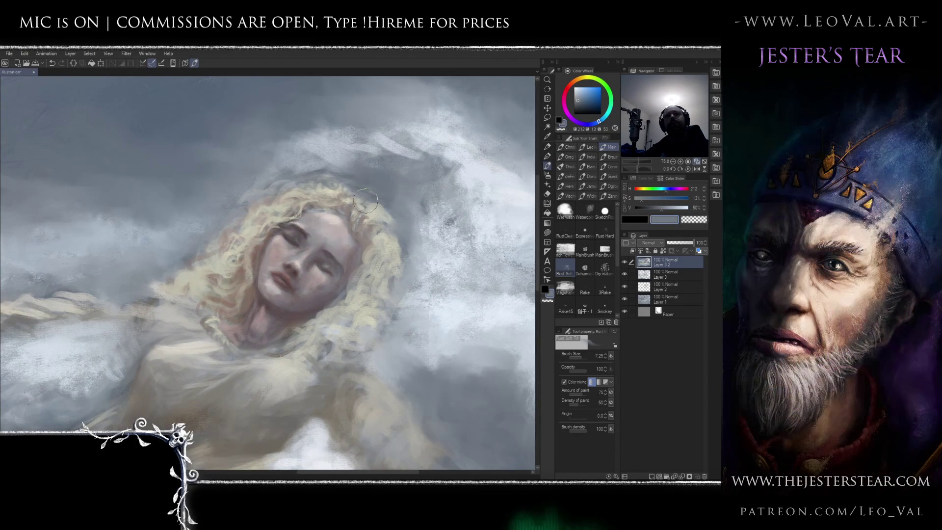
left_click_drag(376, 190, 326, 174)
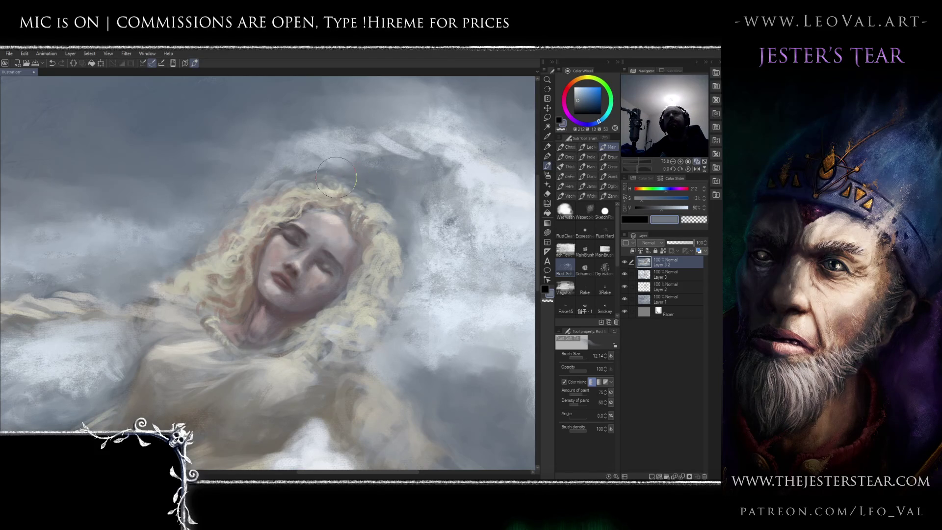
left_click_drag(260, 186, 285, 188)
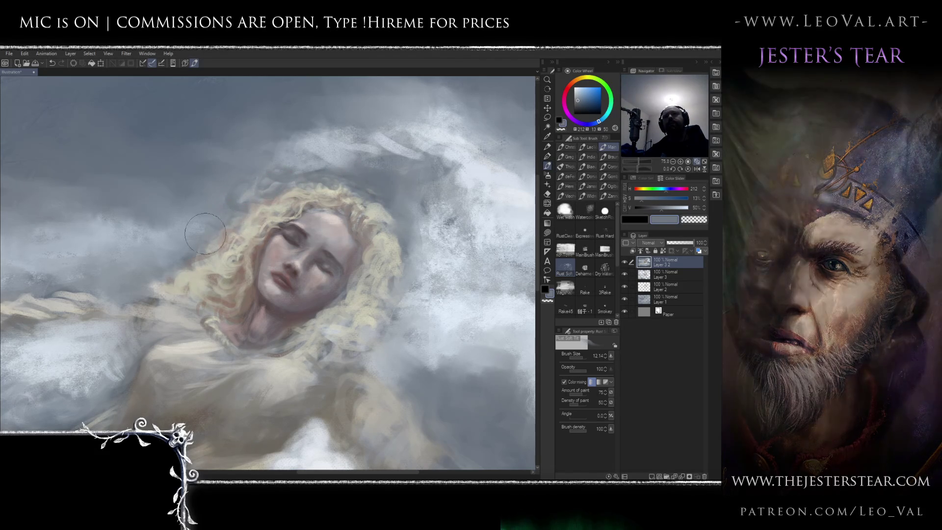
Sample a pinkish grey from the skin and return to the MainBrushSoft brush.
scroll(358, 267, "down", 6)
mouse_move(359, 267)
left_mouse_down()
mouse_move(192, 264)
mouse_move(328, 281)
left_mouse_up()
scroll(396, 212, "up", 5)
scroll(396, 212, "down", 3)
scroll(390, 243, "up", 5)
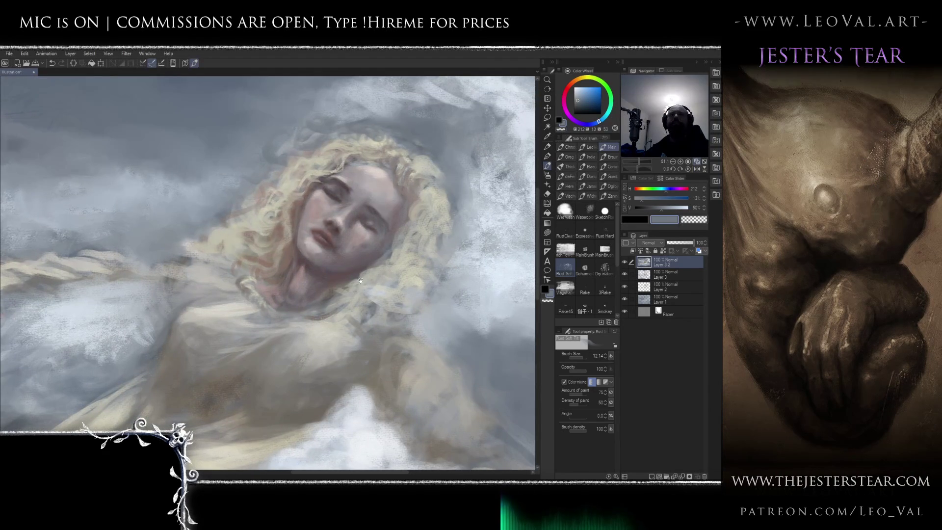
left_click_drag(364, 268, 373, 250)
left_click(373, 250, "alt")
scroll(378, 248, "up", 1)
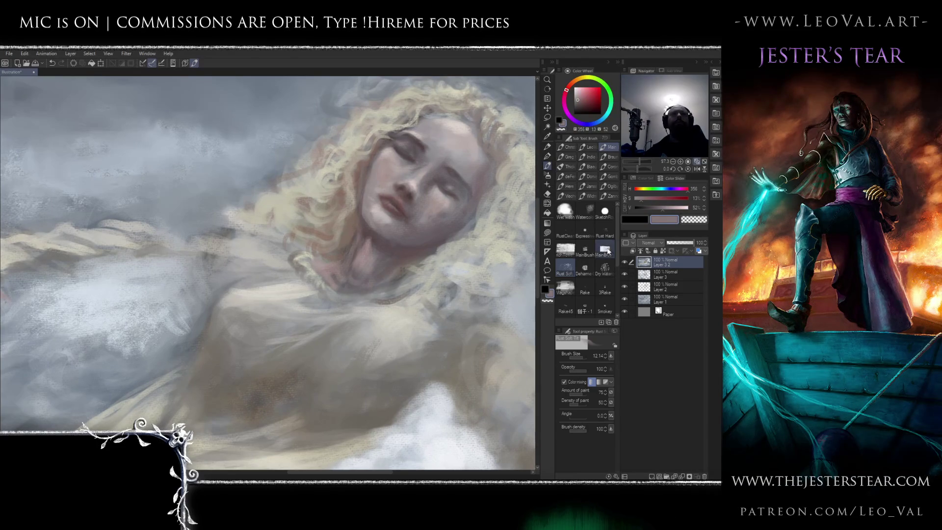
left_click(605, 249)
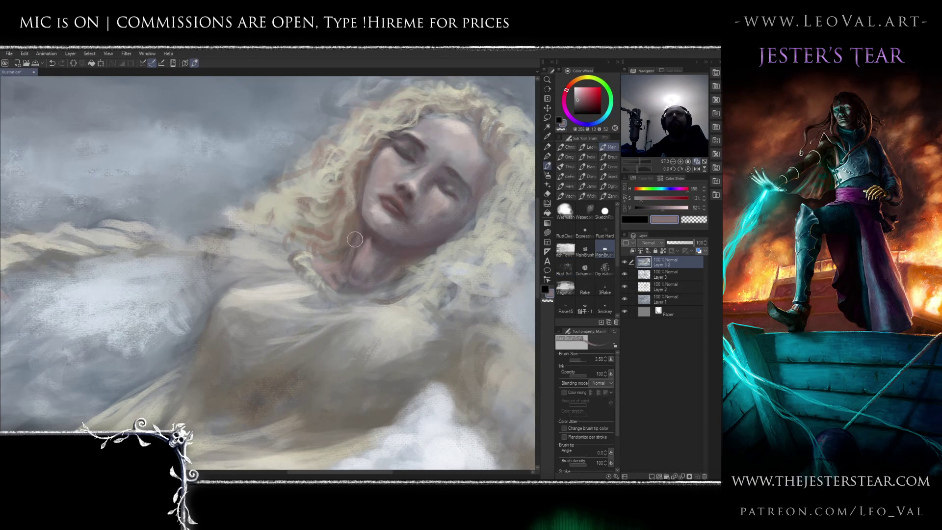